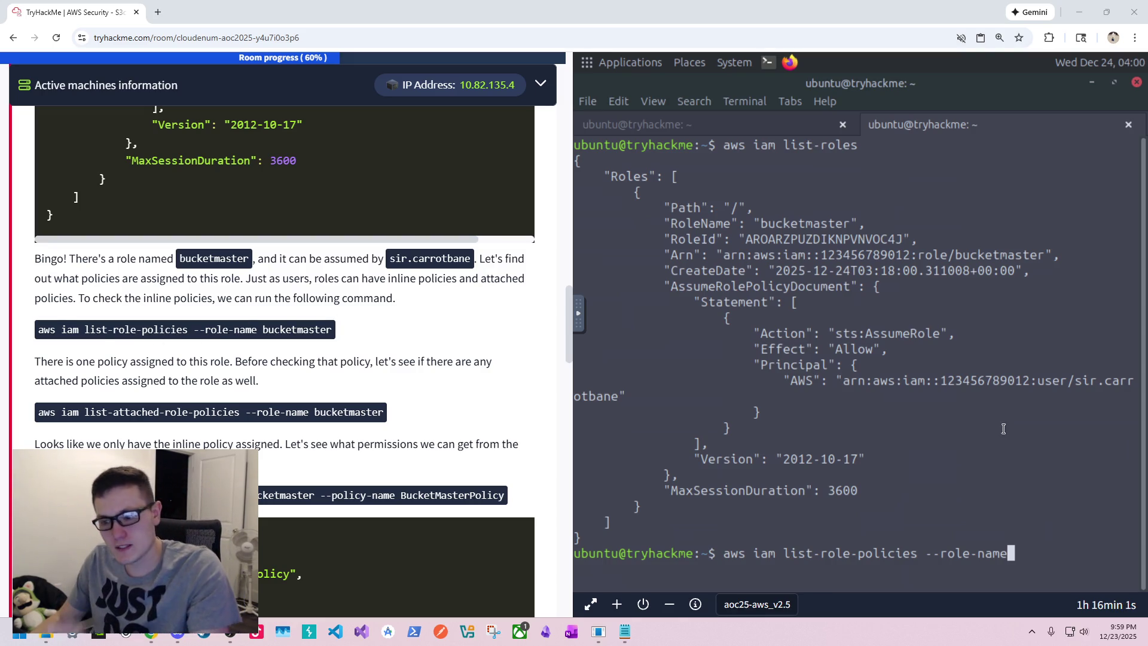
List the bucketmaster role's inline policies with aws iam list-role-policies, showing BucketMasterPolicy
{"action": "left_click", "coordinate": [1033, 508]}
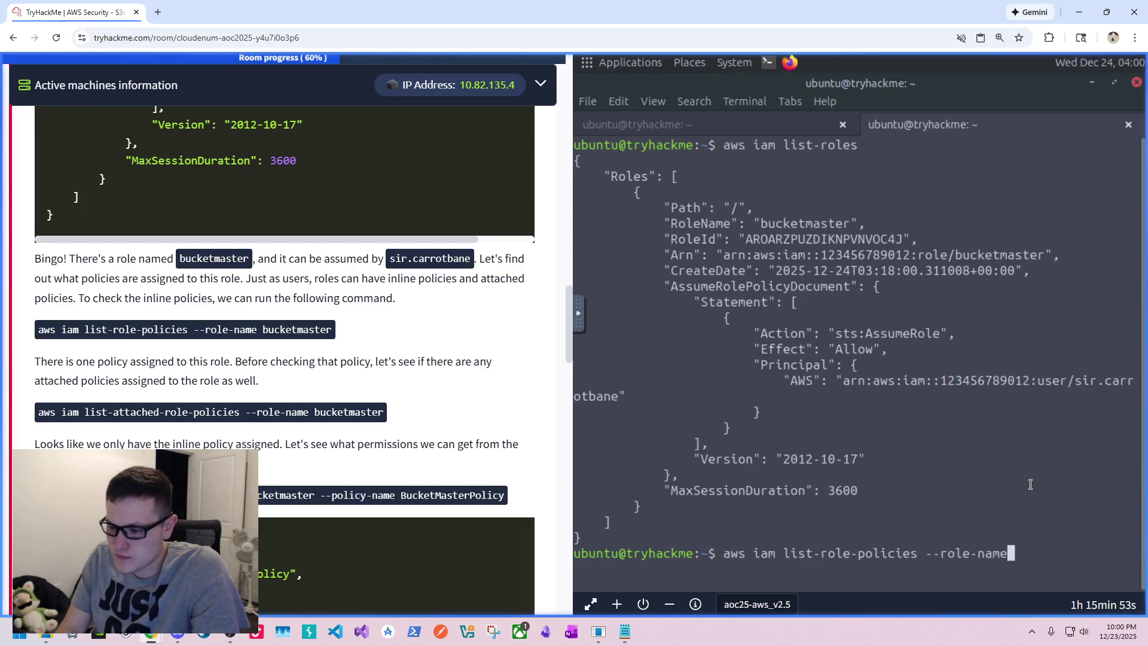
{"action": "type", "text": "buc"}
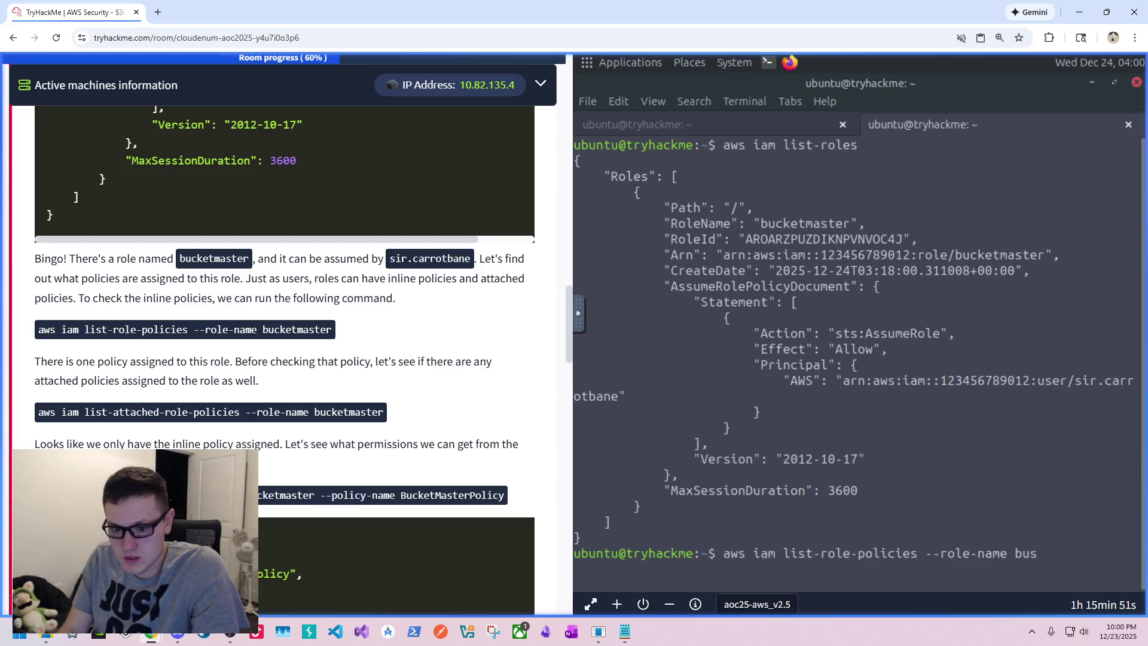
{"action": "type", "text": "ketm"}
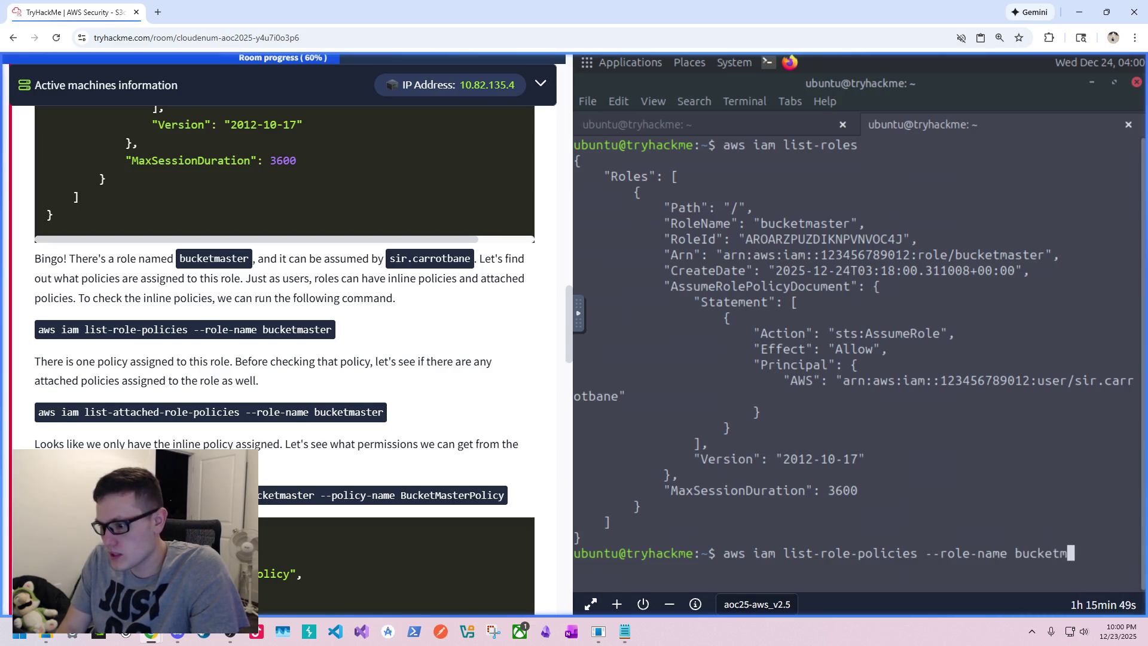
{"action": "type", "text": "aster"}
{"action": "key", "text": "Return"}
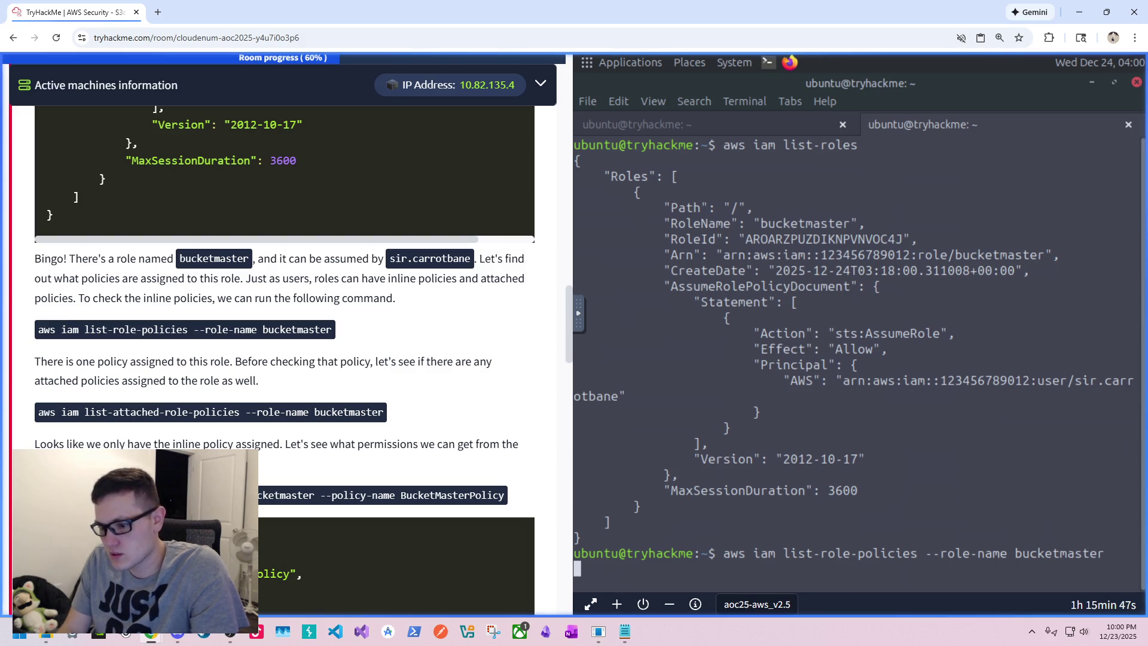
{"action": "key", "text": "Return"}
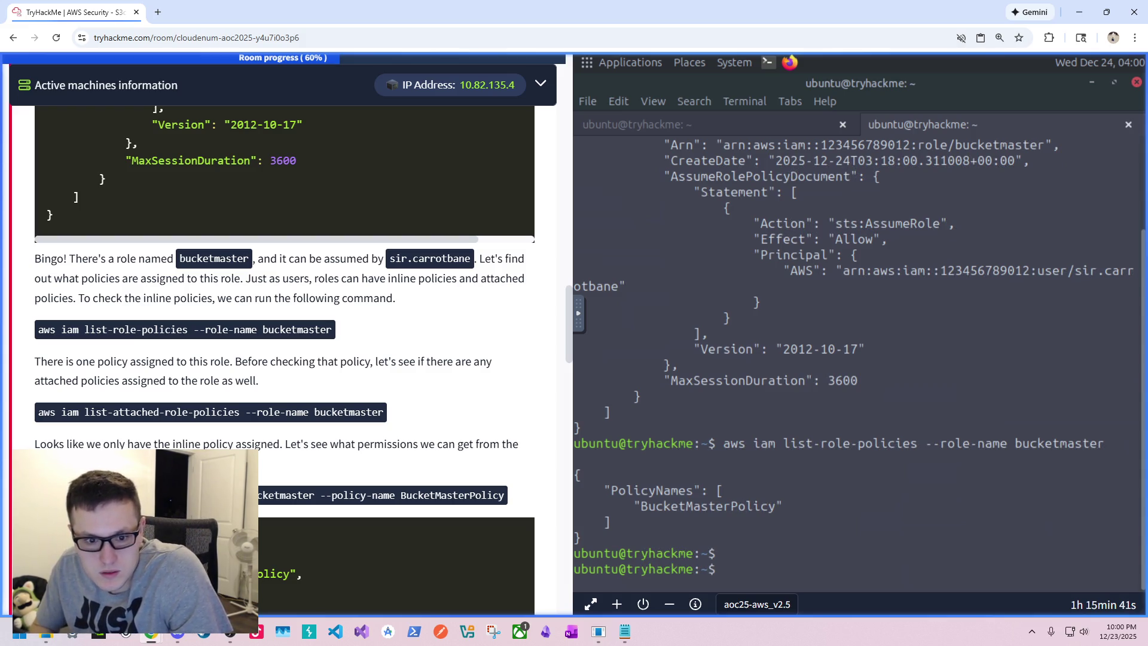
Change the recalled command to list-attached-role-policies and confirm bucketmaster has no attached policies
{"action": "key", "text": "Up"}
{"action": "key", "text": "Left"}
{"action": "key", "text": "Left"}
{"action": "key", "text": "Left"}
{"action": "key", "text": "Left"}
{"action": "key", "text": "Left"}
{"action": "key", "text": "Left"}
{"action": "key", "text": "Right"}
{"action": "key", "text": "Right"}
{"action": "key", "text": "Right"}
{"action": "key", "text": "Left"}
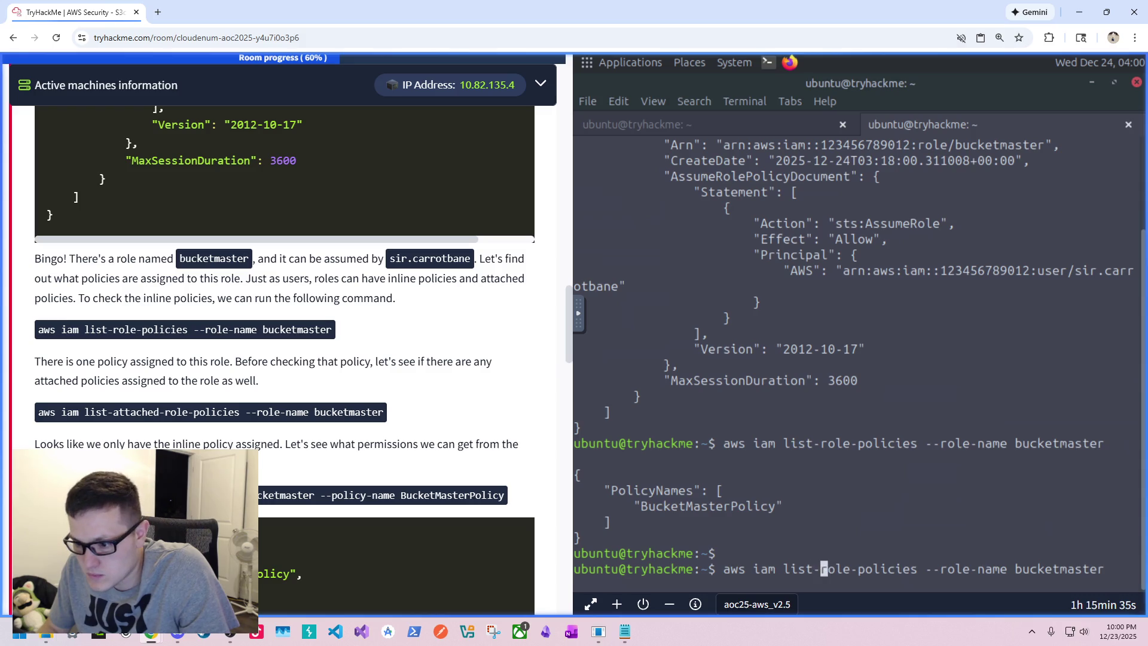
{"action": "type", "text": "-"}
{"action": "key", "text": "Left"}
{"action": "type", "text": "ata"}
{"action": "key", "text": "BackSpace"}
{"action": "type", "text": "tached"}
{"action": "key", "text": "Right"}
{"action": "key", "text": "Right"}
{"action": "key", "text": "Right"}
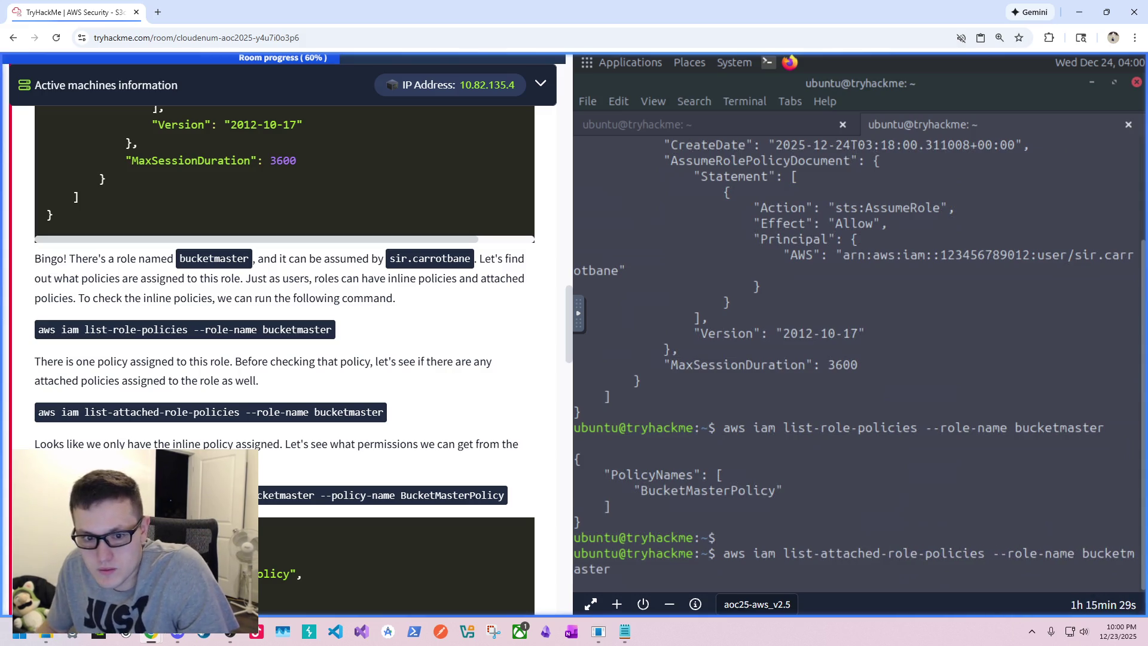
{"action": "key", "text": "Left"}
{"action": "key", "text": "Left"}
{"action": "key", "text": "Left"}
{"action": "key", "text": "Right"}
{"action": "key", "text": "Right"}
{"action": "key", "text": "Right"}
{"action": "key", "text": "Left"}
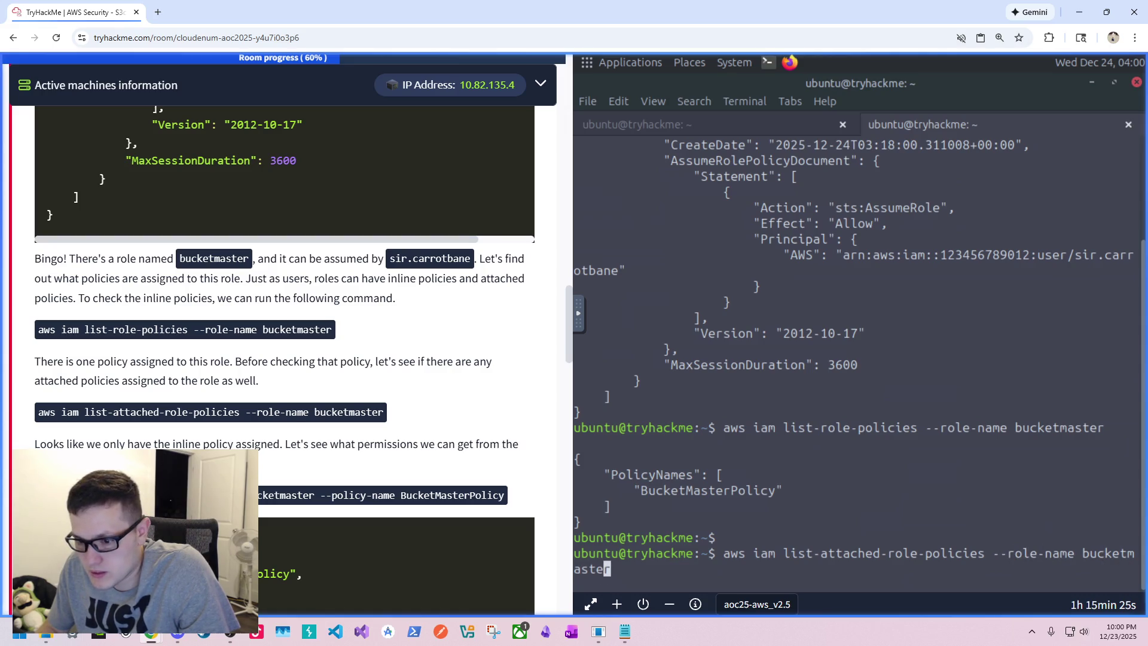
{"action": "key", "text": "Return"}
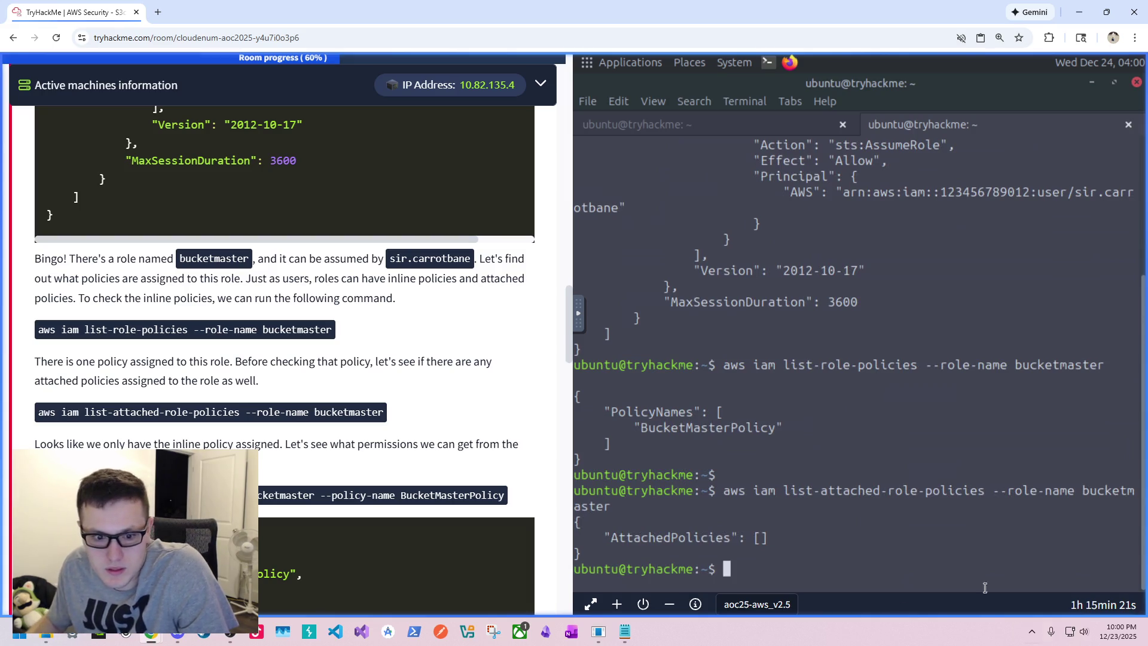
{"action": "scroll", "coordinate": [502, 439], "scroll_direction": "down", "scroll_amount": 5}
Check attached policies for role name bucketmasterPolicy, which fails with a role-not-found error
{"action": "scroll", "coordinate": [503, 339], "scroll_direction": "down", "scroll_amount": 20}
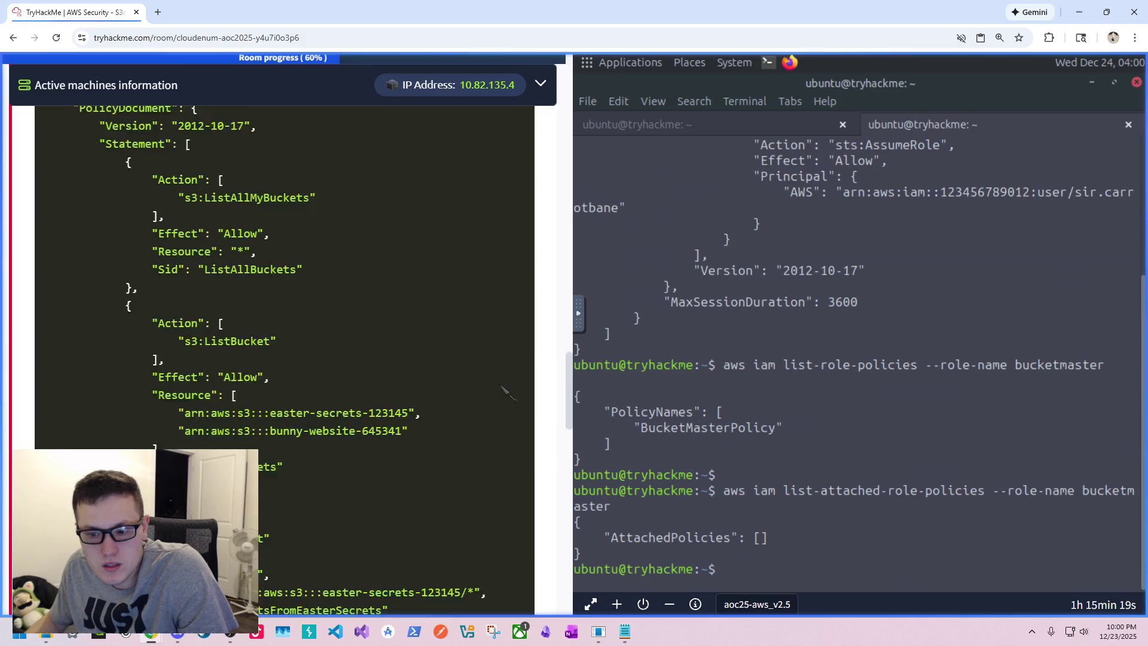
{"action": "scroll", "coordinate": [461, 366], "scroll_direction": "up", "scroll_amount": 15}
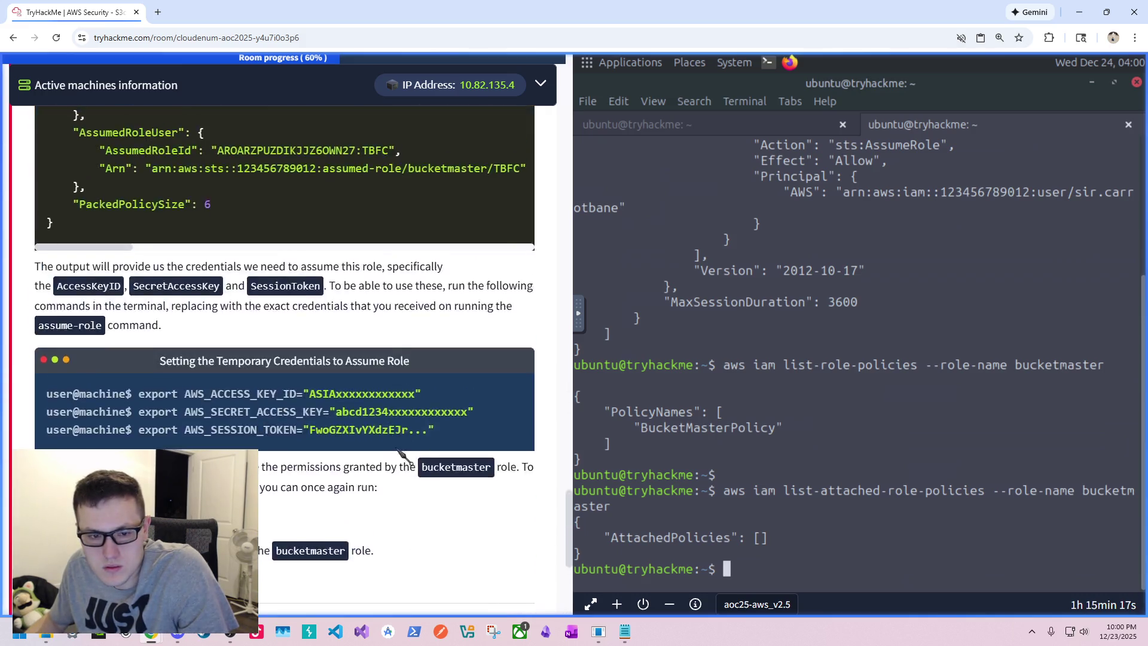
{"action": "scroll", "coordinate": [421, 427], "scroll_direction": "down", "scroll_amount": 5}
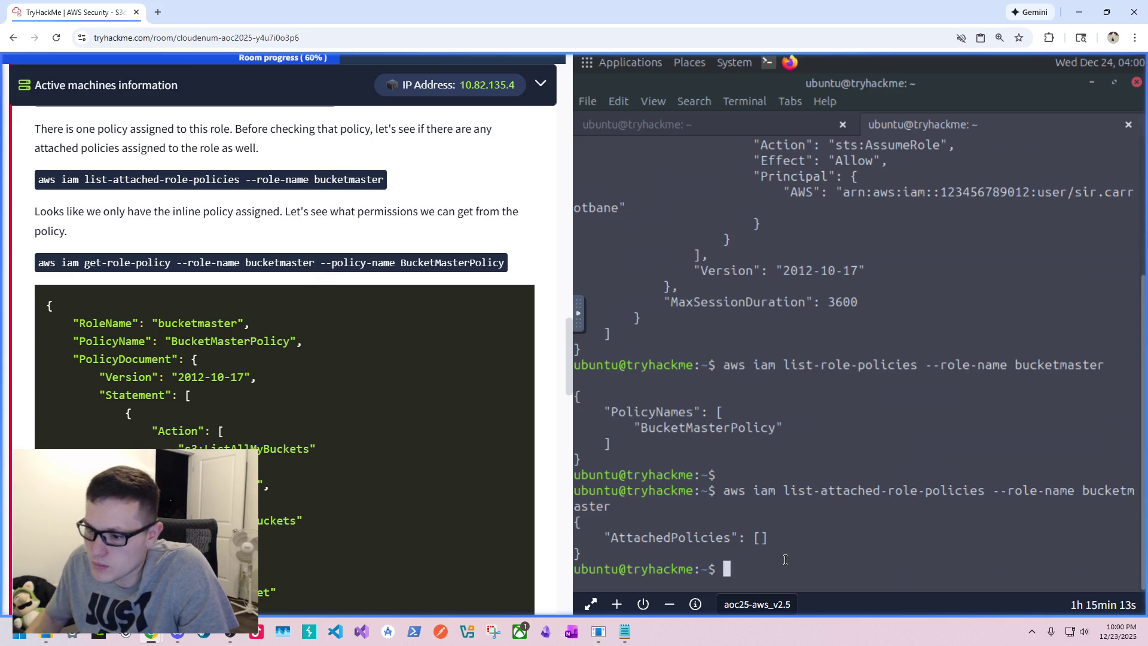
{"action": "key", "text": "Up"}
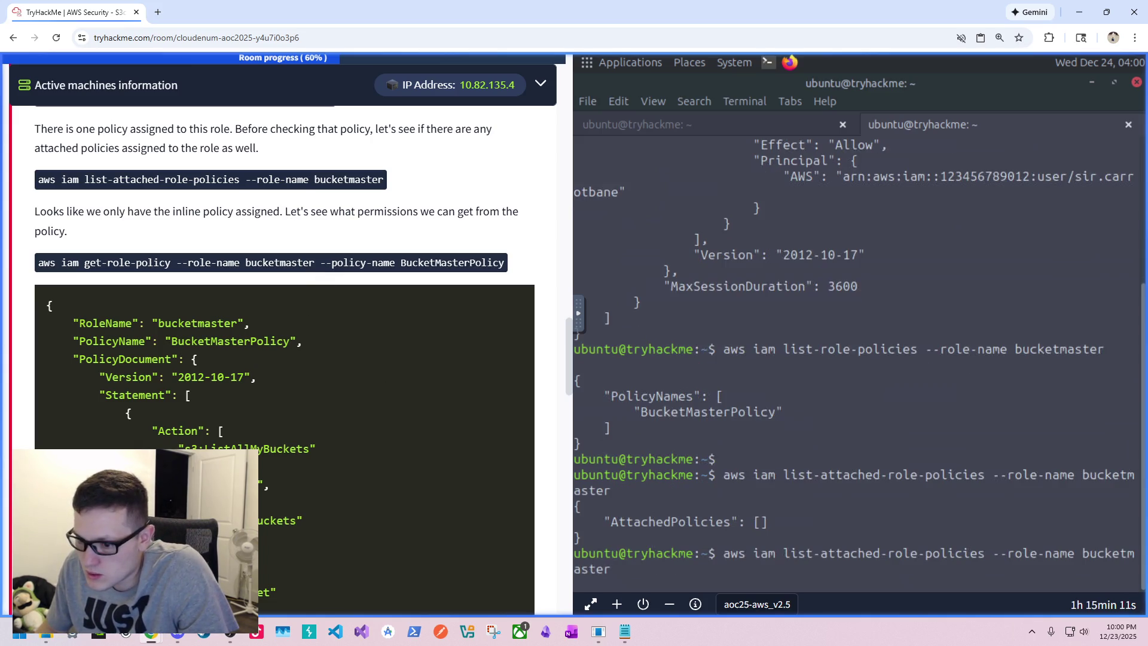
{"action": "type", "text": "Pol"}
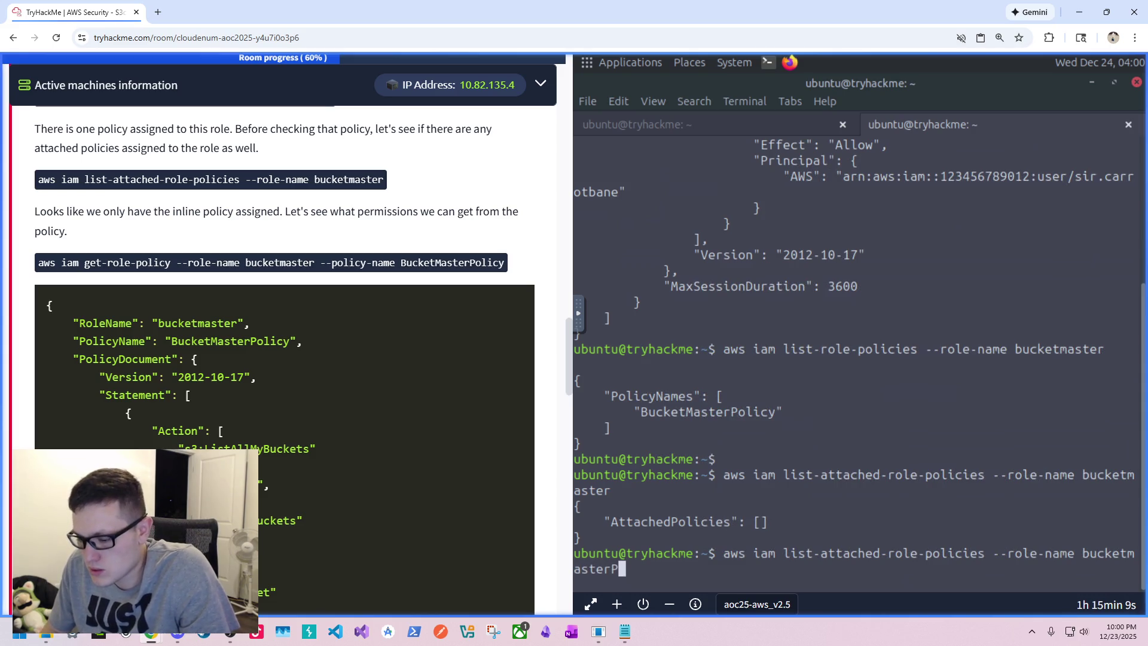
{"action": "type", "text": "icy"}
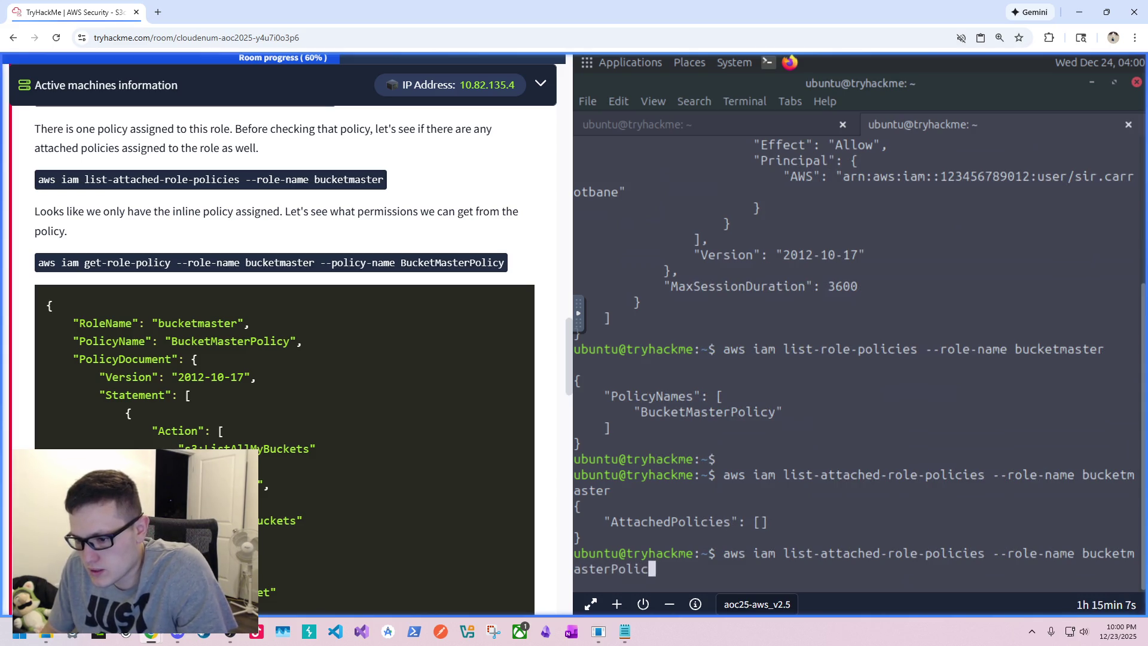
{"action": "key", "text": "Return"}
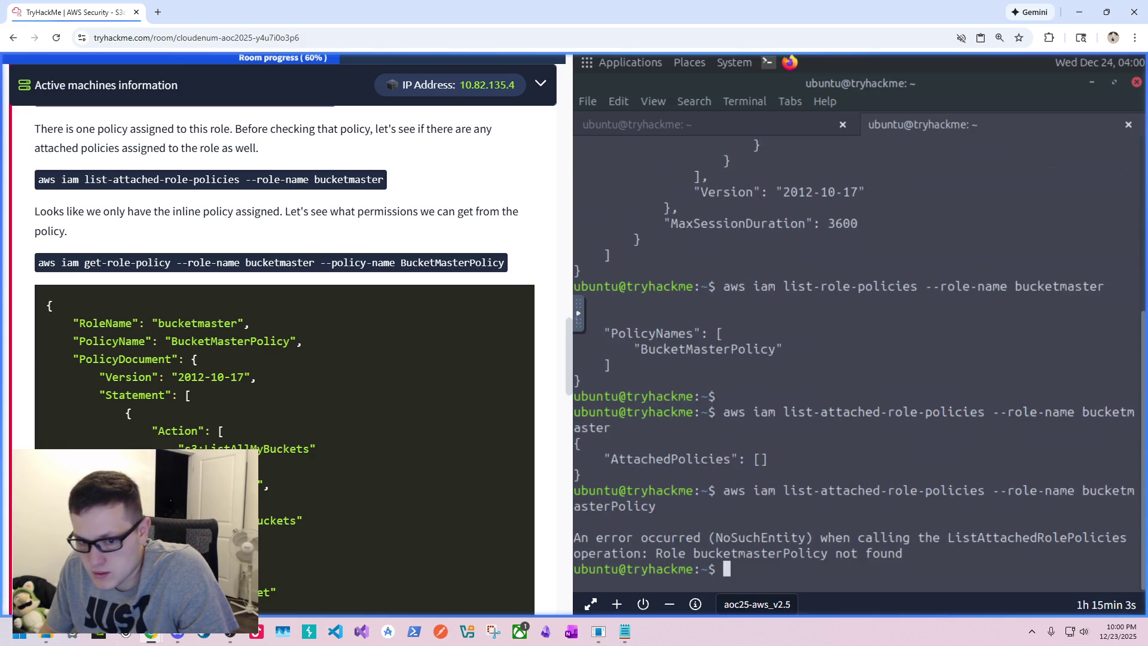
Retry with the capitalised role name BucketMasterPolicy, again getting a NoSuchEntity error
{"action": "key", "text": "Up"}
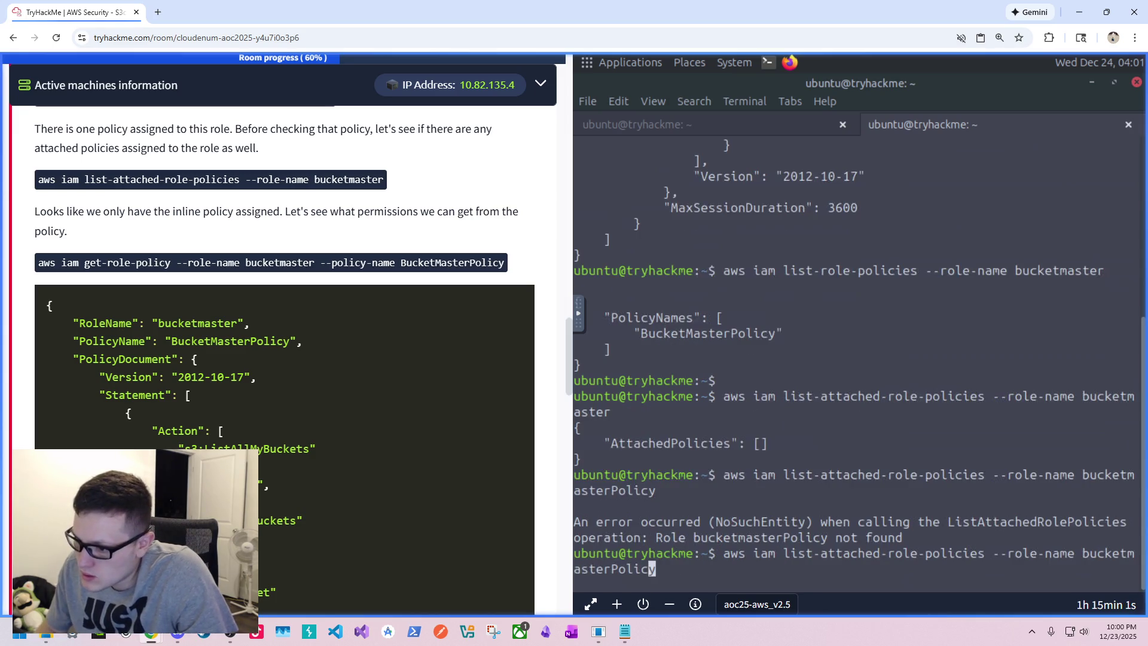
{"action": "key", "text": "Left"}
{"action": "key", "text": "Left"}
{"action": "key", "text": "Left"}
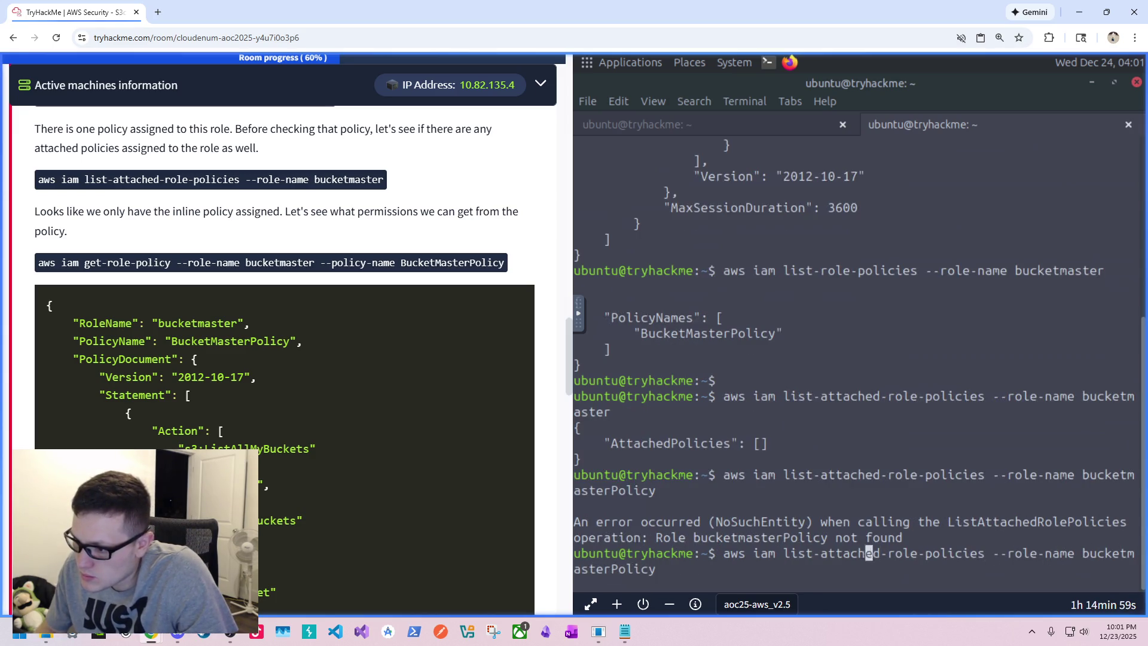
{"action": "key", "text": "Left"}
{"action": "key", "text": "Left"}
{"action": "key", "text": "Left"}
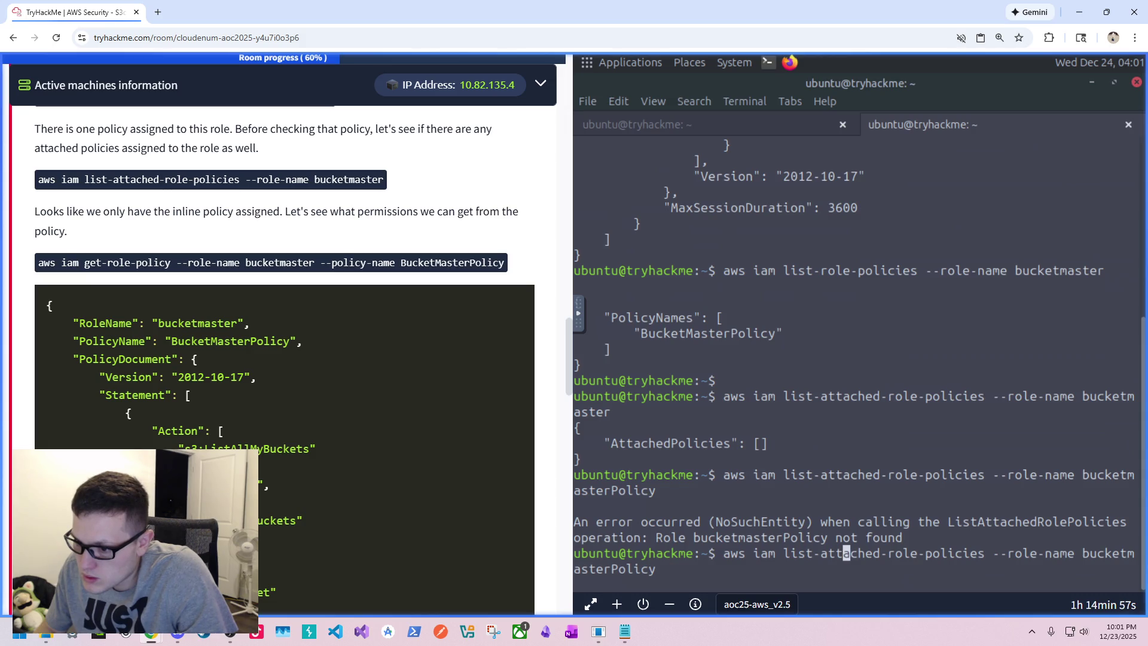
{"action": "key", "text": "Left"}
{"action": "key", "text": "Left"}
{"action": "key", "text": "Left"}
{"action": "key", "text": "Right"}
{"action": "key", "text": "Right"}
{"action": "key", "text": "Right"}
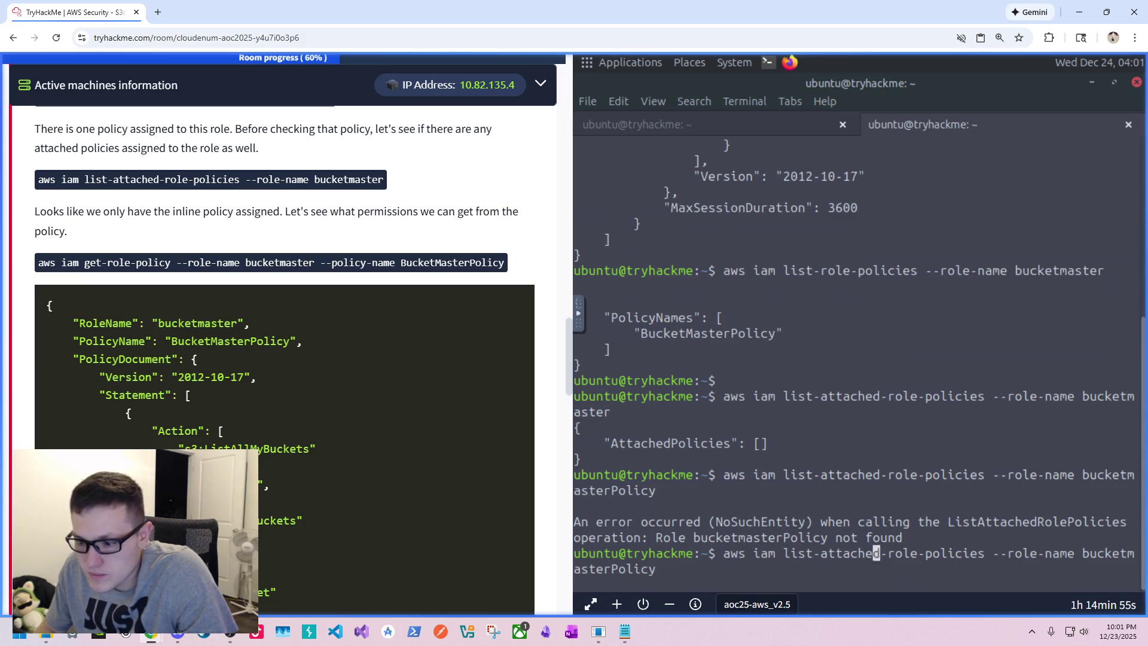
{"action": "key", "text": "Right"}
{"action": "key", "text": "Right"}
{"action": "key", "text": "Right"}
{"action": "key", "text": "Left"}
{"action": "key", "text": "Left"}
{"action": "key", "text": "Left"}
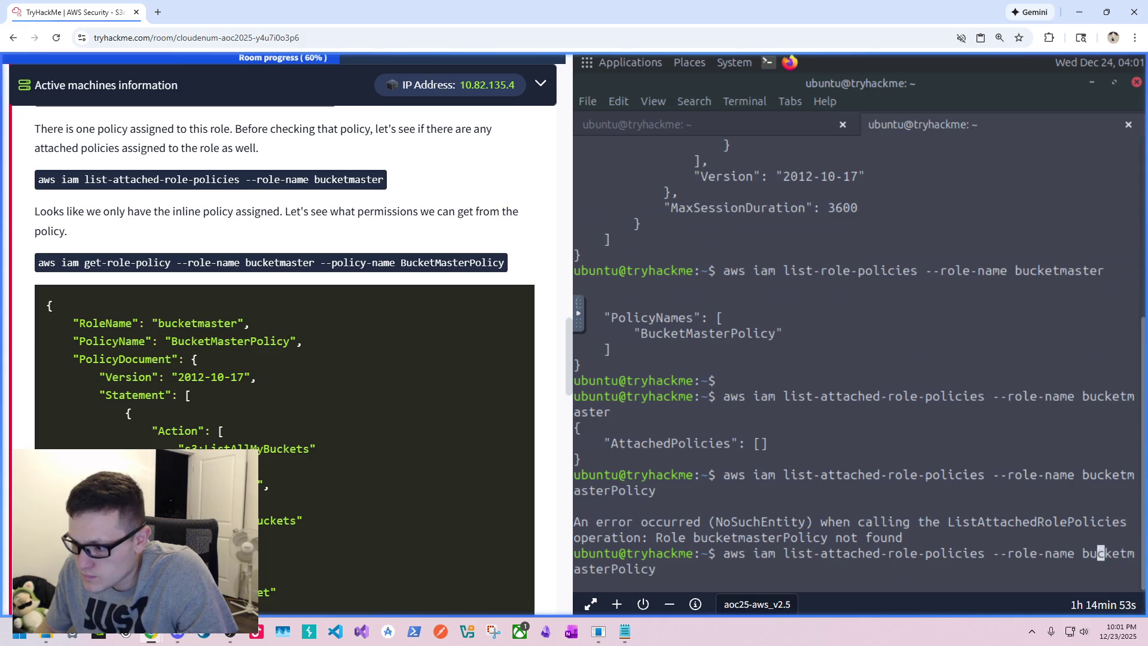
{"action": "key", "text": "BackSpace"}
{"action": "type", "text": "B"}
{"action": "key", "text": "Right"}
{"action": "key", "text": "Right"}
{"action": "key", "text": "Right"}
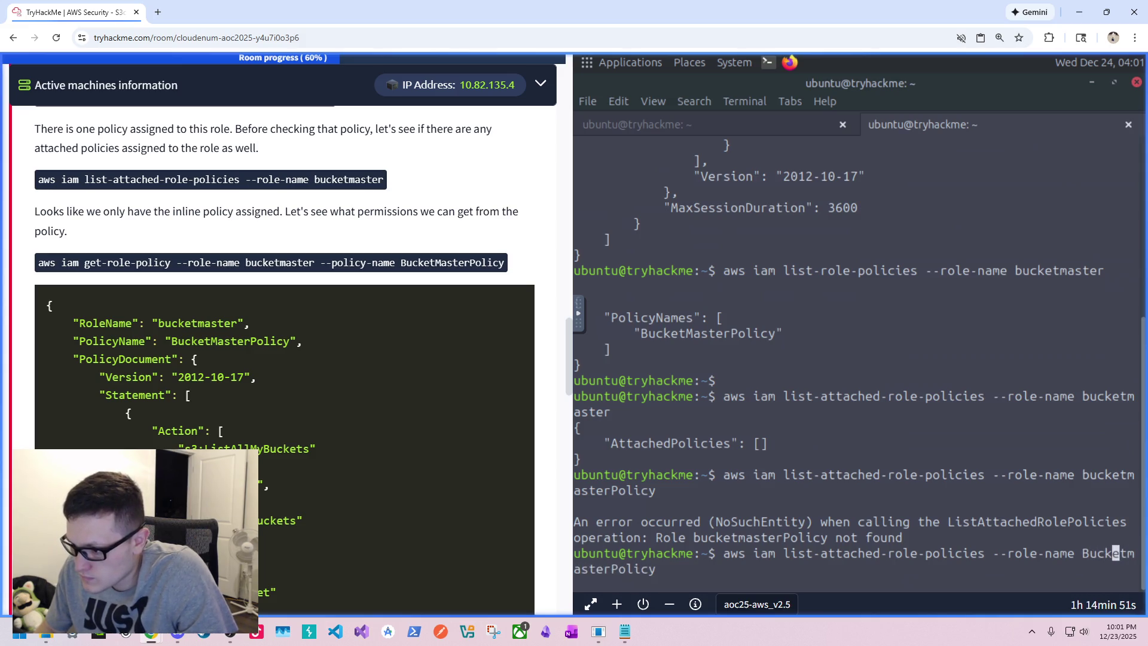
{"action": "key", "text": "Right"}
{"action": "key", "text": "BackSpace"}
{"action": "type", "text": "M"}
{"action": "key", "text": "Return"}
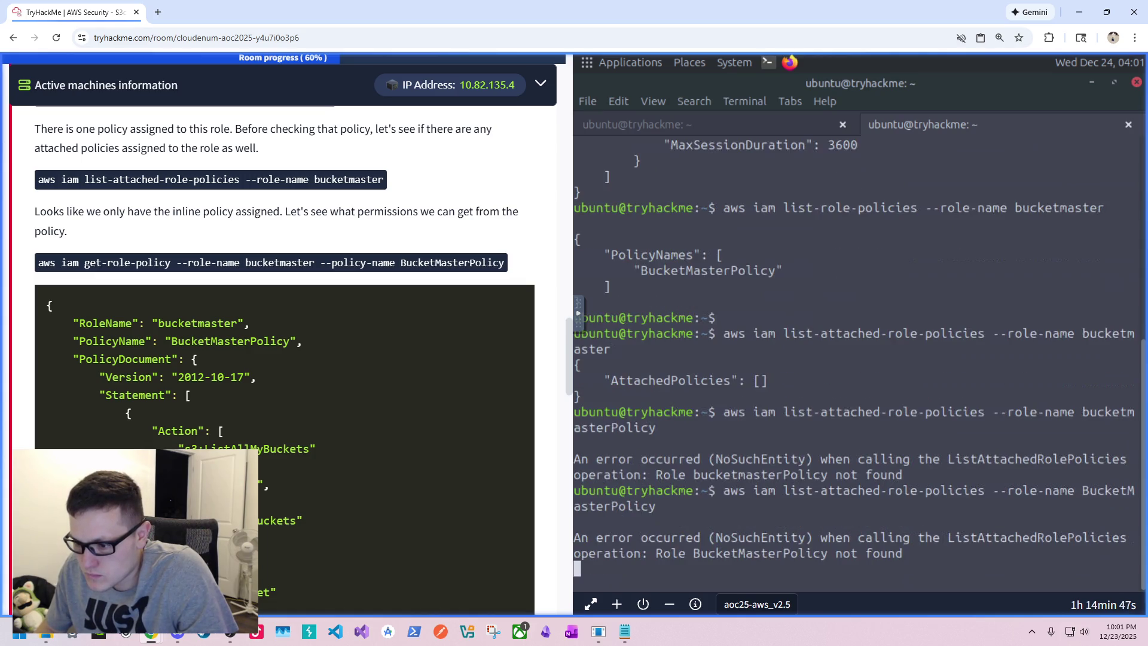
Recall the command and delete its list-attached-role-policies subcommand
{"action": "key", "text": "Up"}
{"action": "key", "text": "Left"}
{"action": "key", "text": "Left"}
{"action": "key", "text": "Left"}
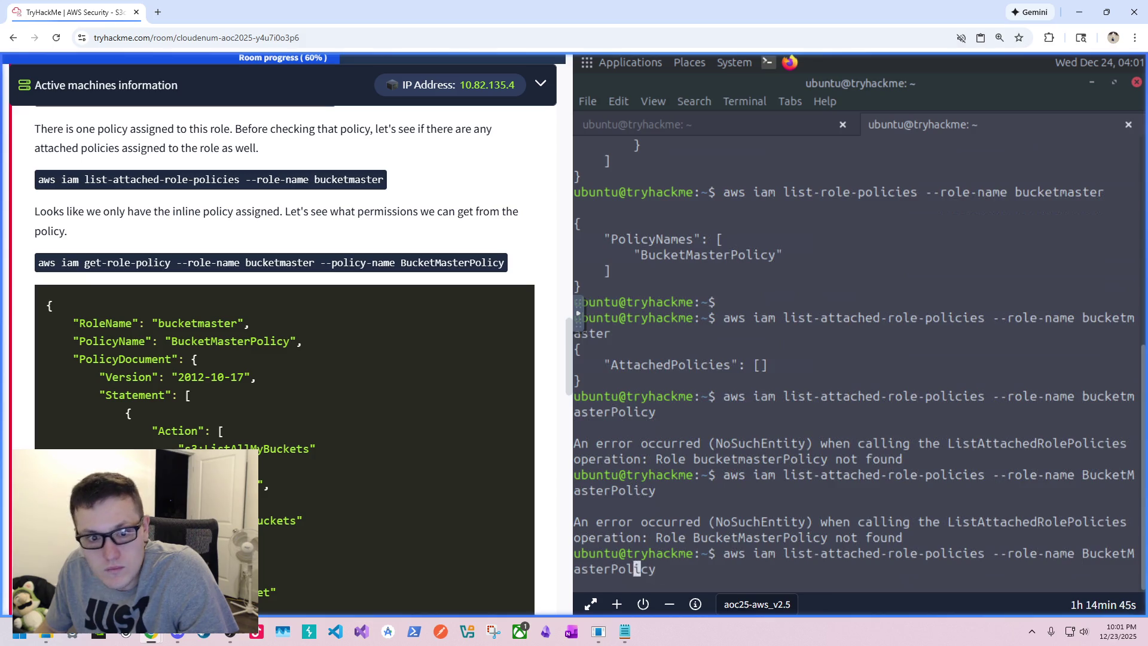
{"action": "key", "text": "Left"}
{"action": "key", "text": "Left"}
{"action": "key", "text": "Left"}
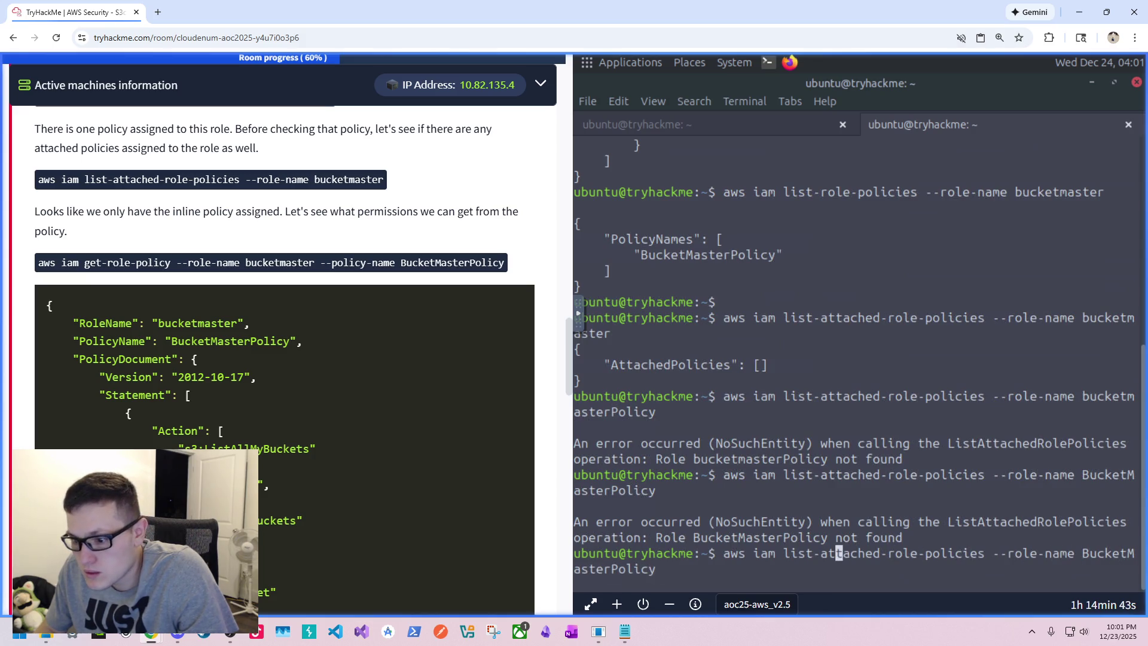
{"action": "key", "text": "Left"}
{"action": "key", "text": "Left"}
{"action": "key", "text": "Left"}
{"action": "key", "text": "Right"}
{"action": "key", "text": "Delete"}
{"action": "key", "text": "Delete"}
{"action": "key", "text": "Delete"}
{"action": "key", "text": "Left"}
{"action": "key", "text": "BackSpace"}
{"action": "key", "text": "Delete"}
{"action": "key", "text": "BackSpace"}
{"action": "key", "text": "BackSpace"}
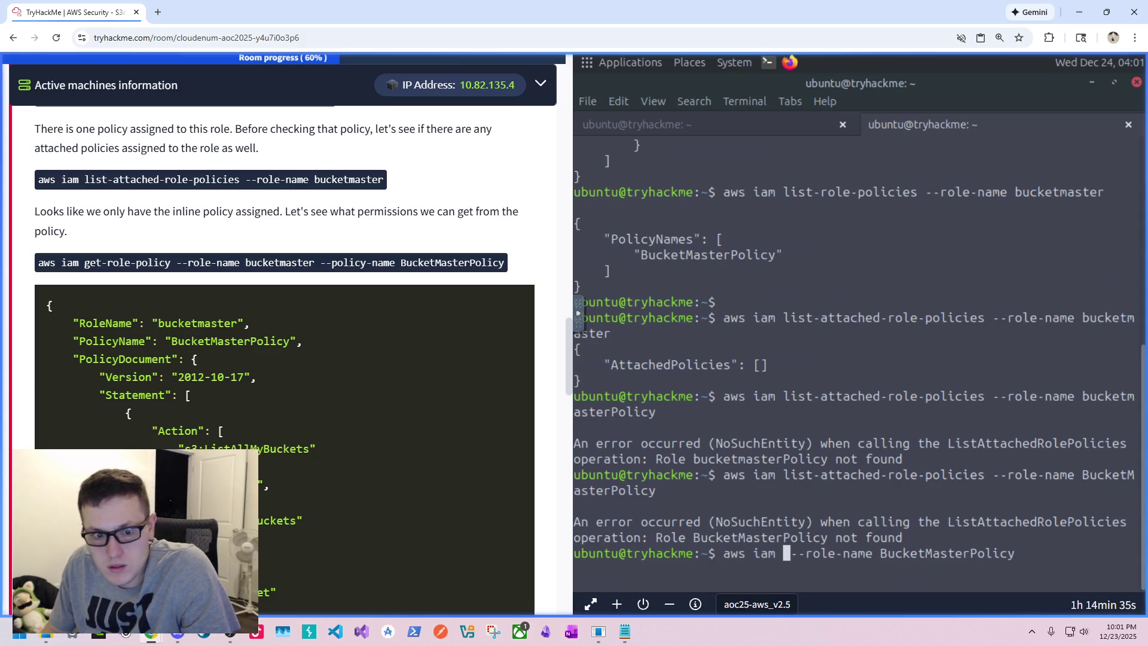
Run the recalled command with get-role-policy as the subcommand
{"action": "type", "text": "get"}
{"action": "type", "text": "-role"}
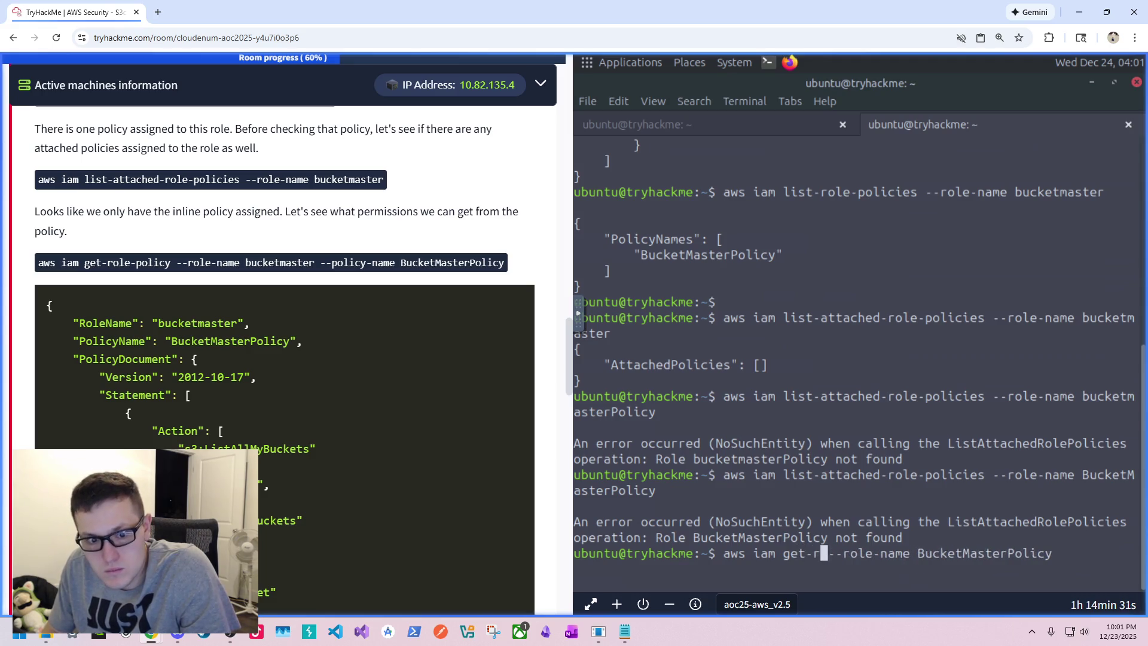
{"action": "type", "text": "-policy"}
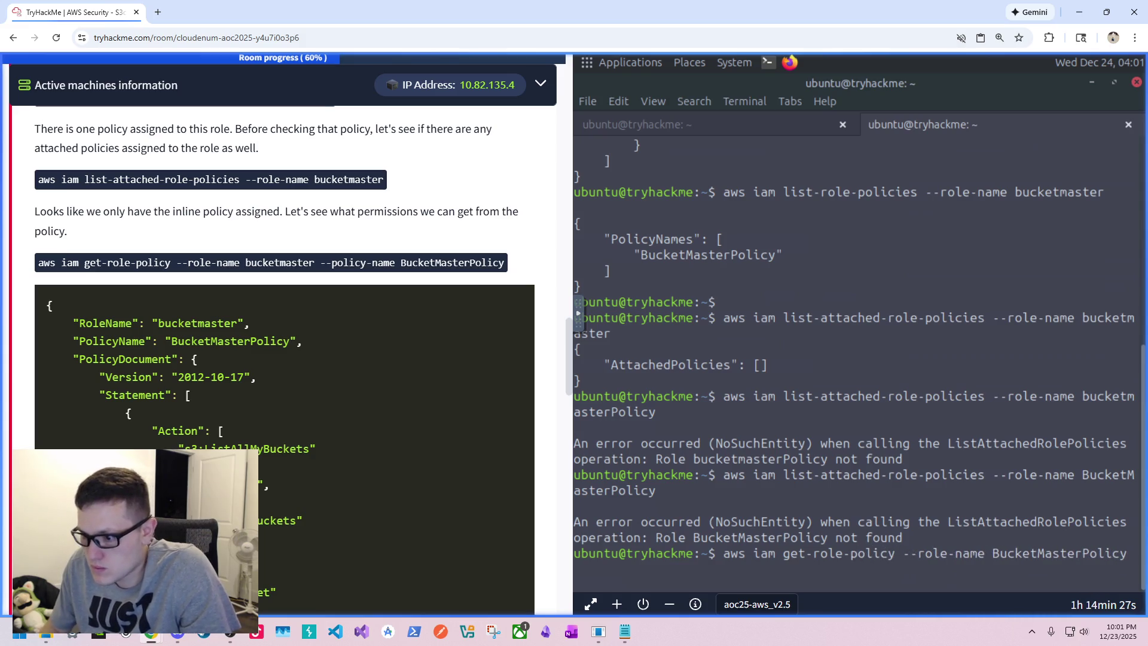
{"action": "key", "text": "End"}
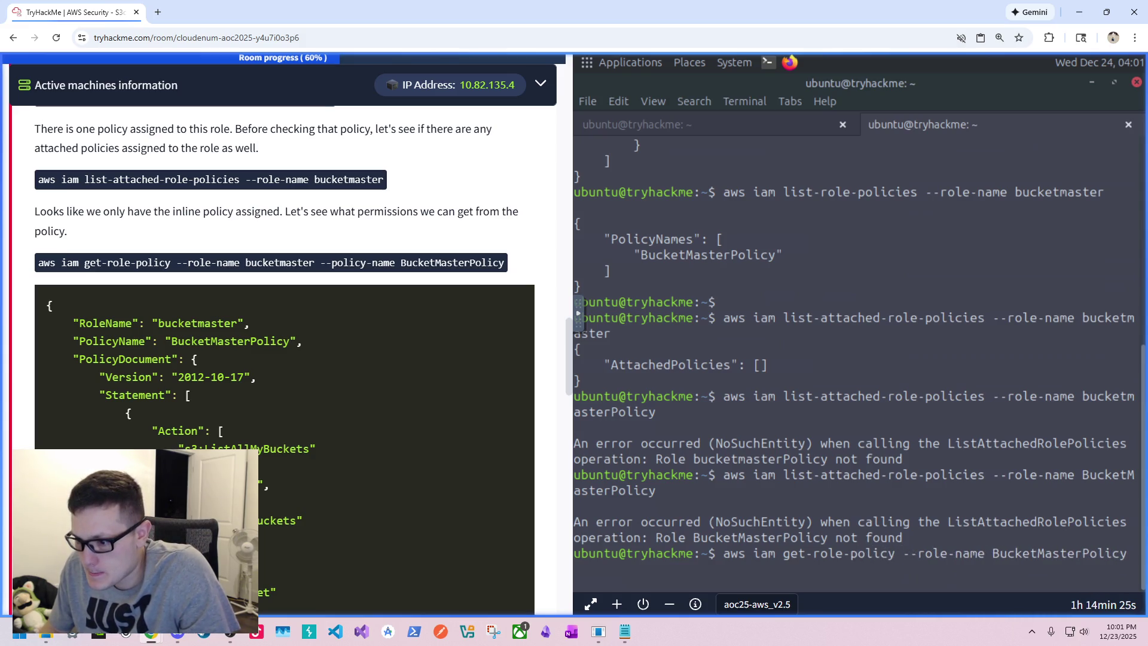
{"action": "key", "text": "Return"}
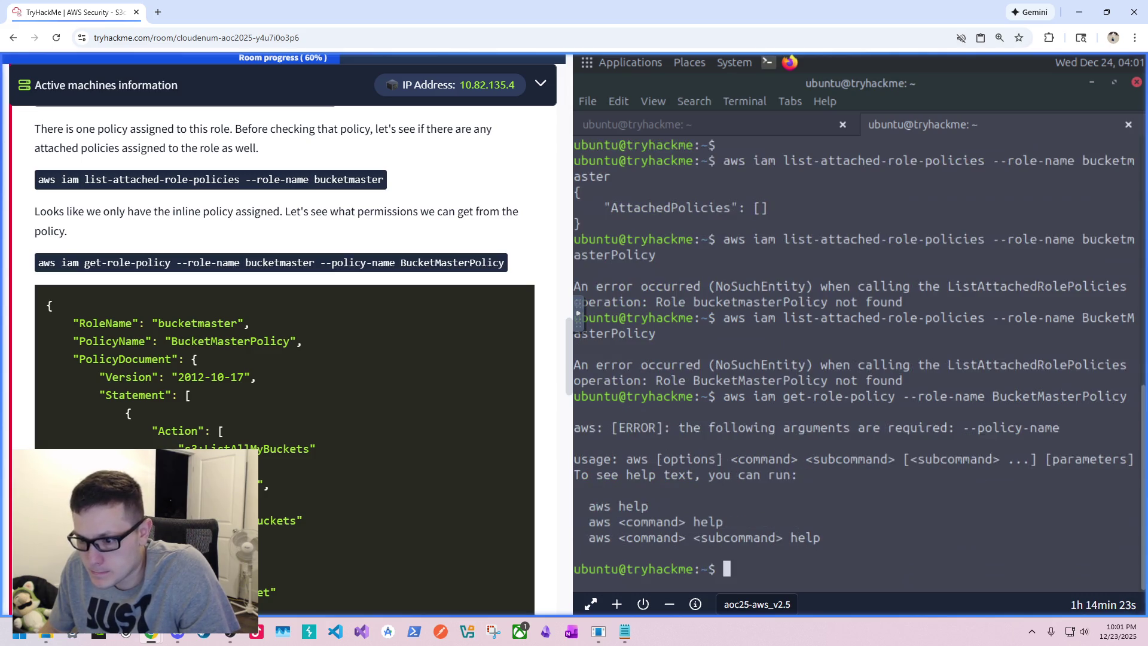
Rerun get-role-policy with role bucketmaster and --policy-name BucketMasterPolicy to show the policy document
{"action": "key", "text": "Up"}
{"action": "key", "text": "Left"}
{"action": "key", "text": "Left"}
{"action": "key", "text": "Left"}
{"action": "key", "text": "Left"}
{"action": "key", "text": "Left"}
{"action": "key", "text": "Left"}
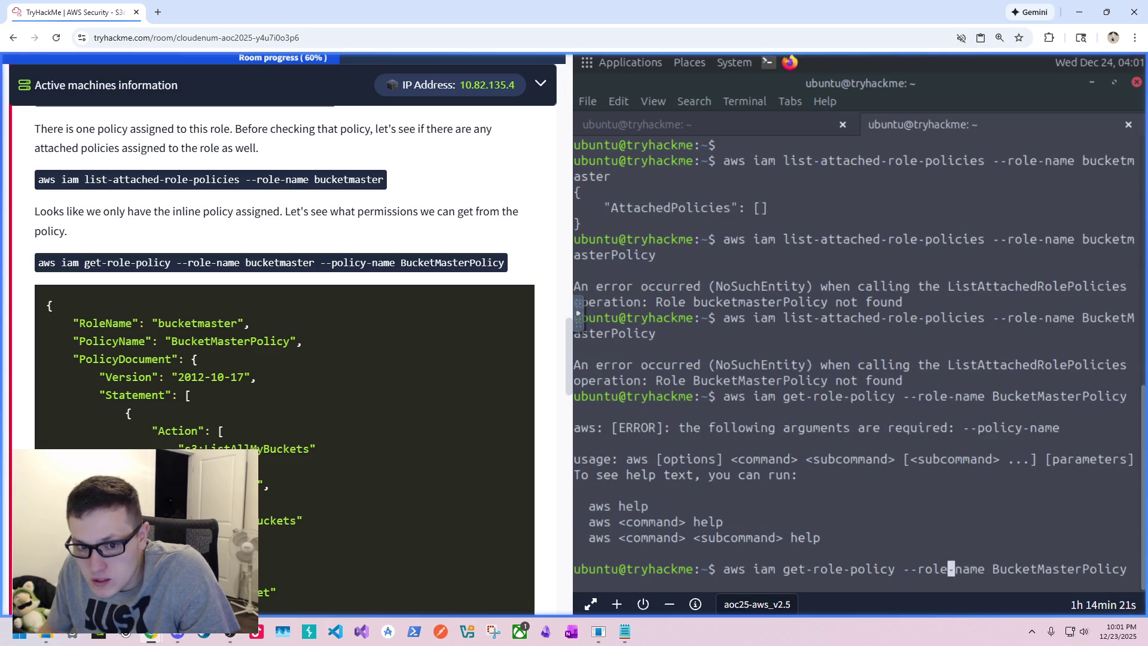
{"action": "key", "text": "Right"}
{"action": "key", "text": "Right"}
{"action": "key", "text": "Right"}
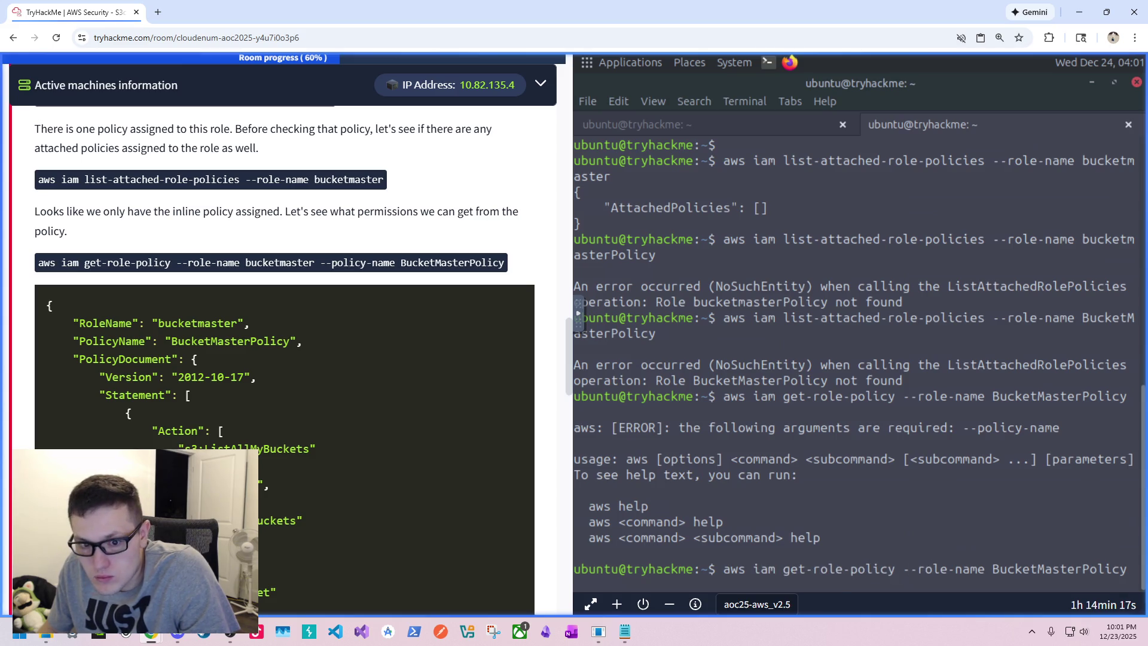
{"action": "key", "text": "Right"}
{"action": "key", "text": "Right"}
{"action": "key", "text": "Right"}
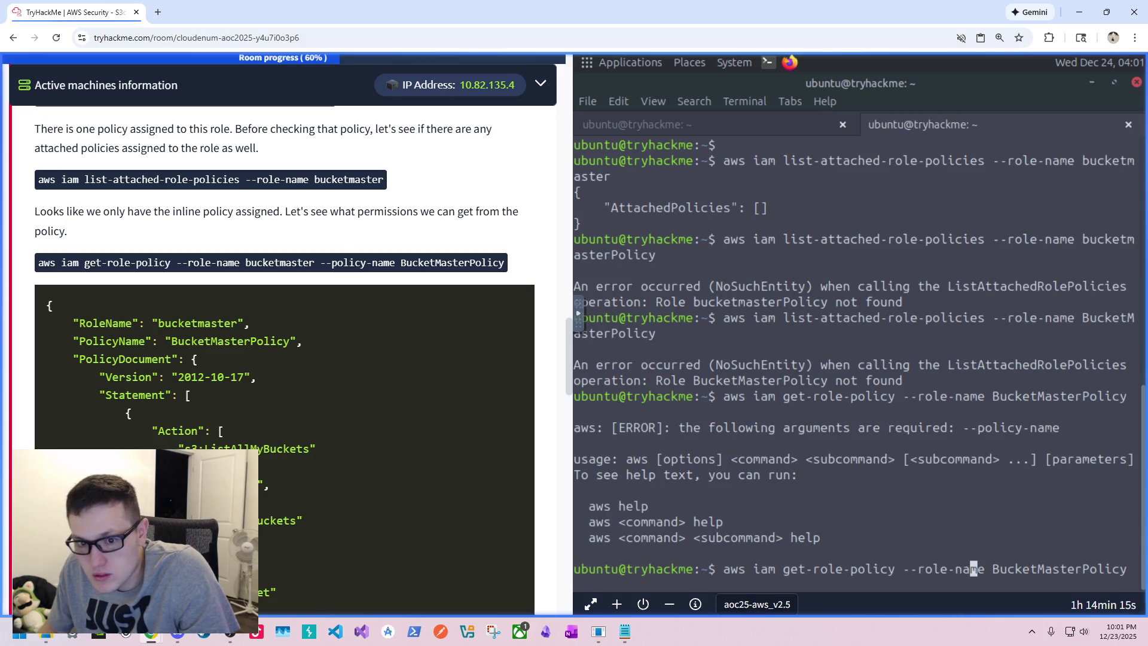
{"action": "key", "text": "Left"}
{"action": "key", "text": "Left"}
{"action": "key", "text": "Left"}
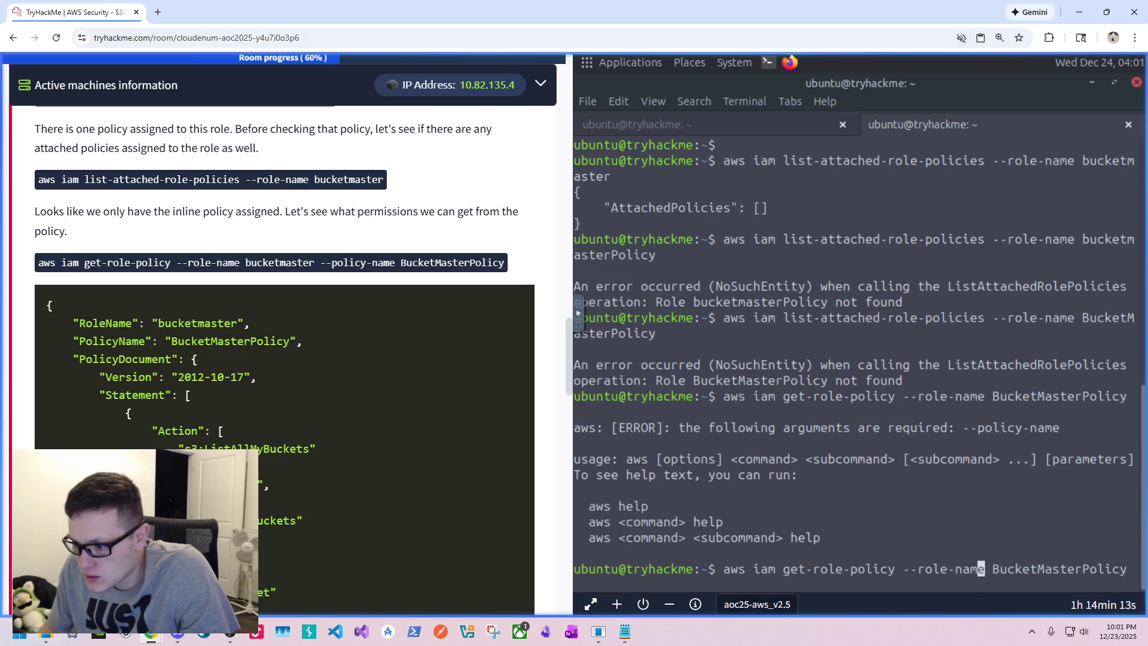
{"action": "type", "text": "bucket"}
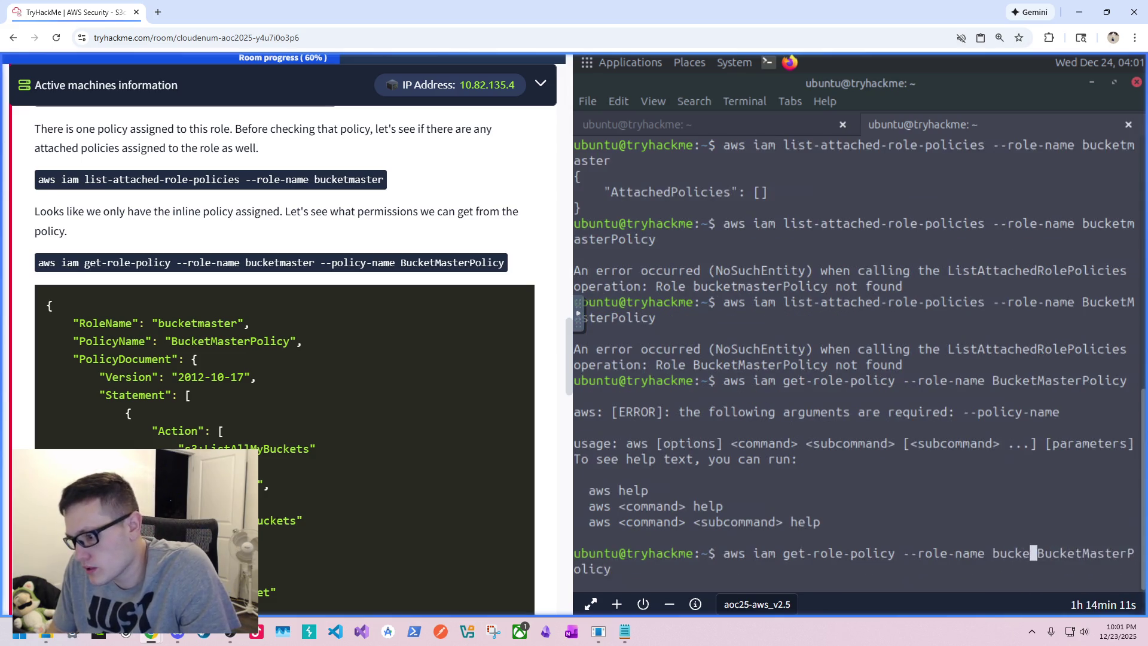
{"action": "type", "text": "master"}
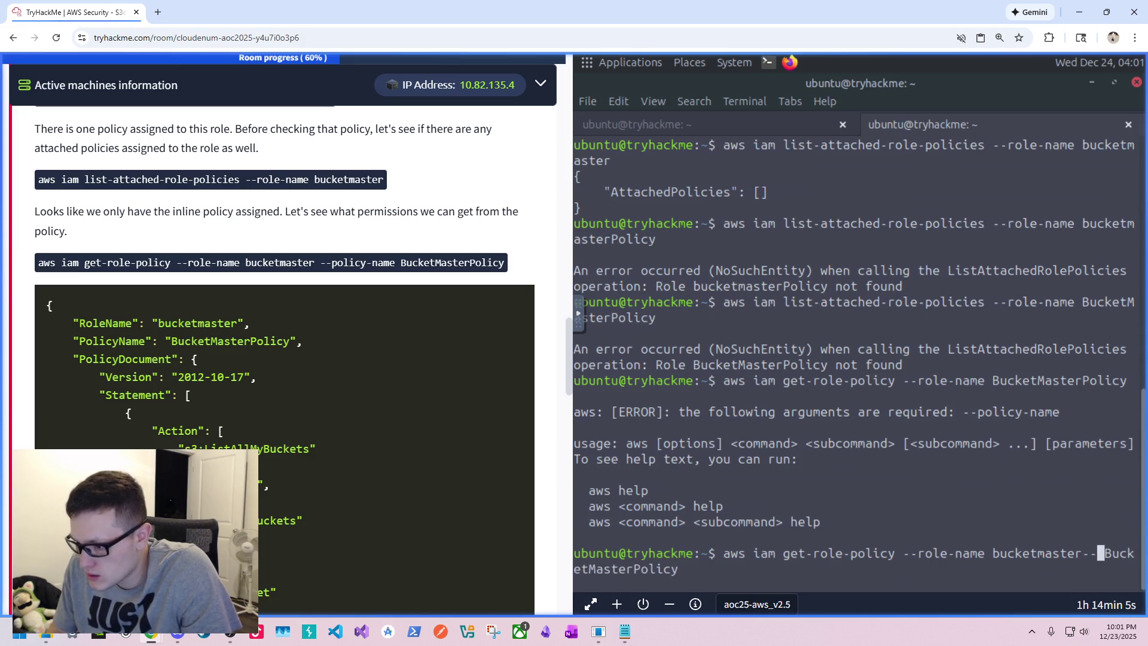
{"action": "type", "text": " --policy"}
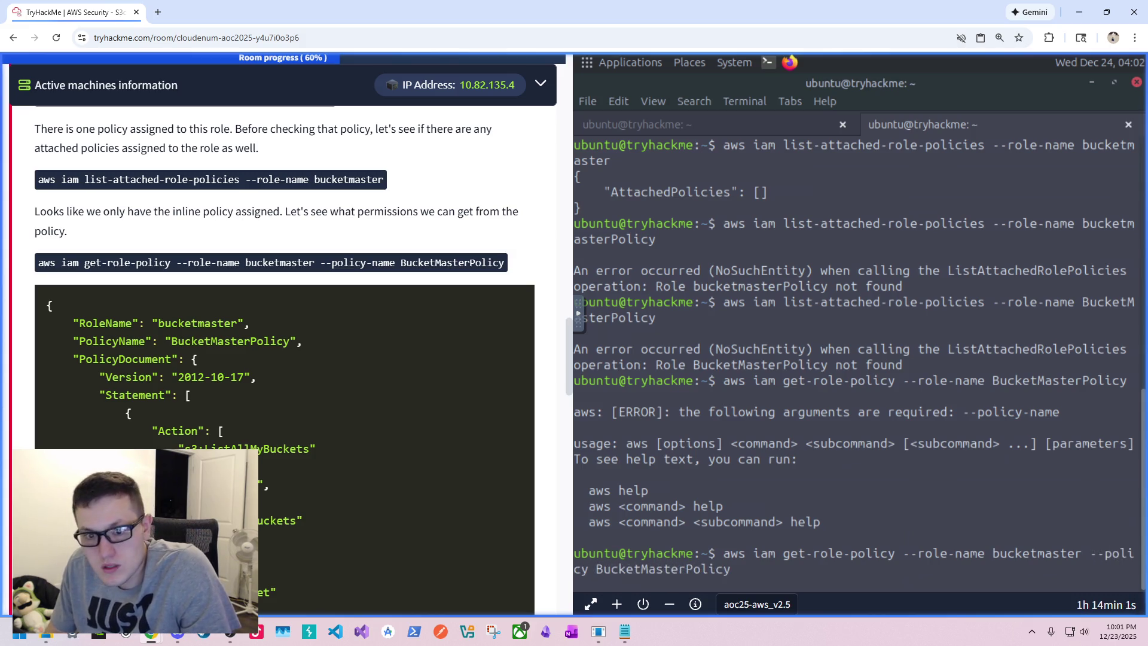
{"action": "type", "text": "-"}
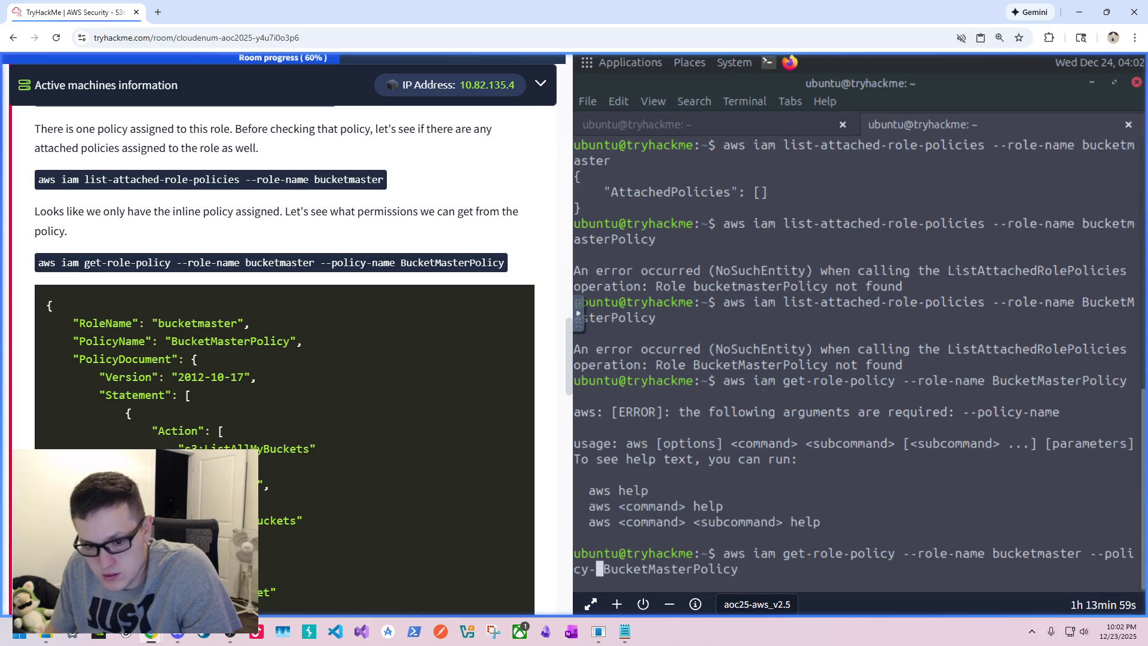
{"action": "type", "text": "name"}
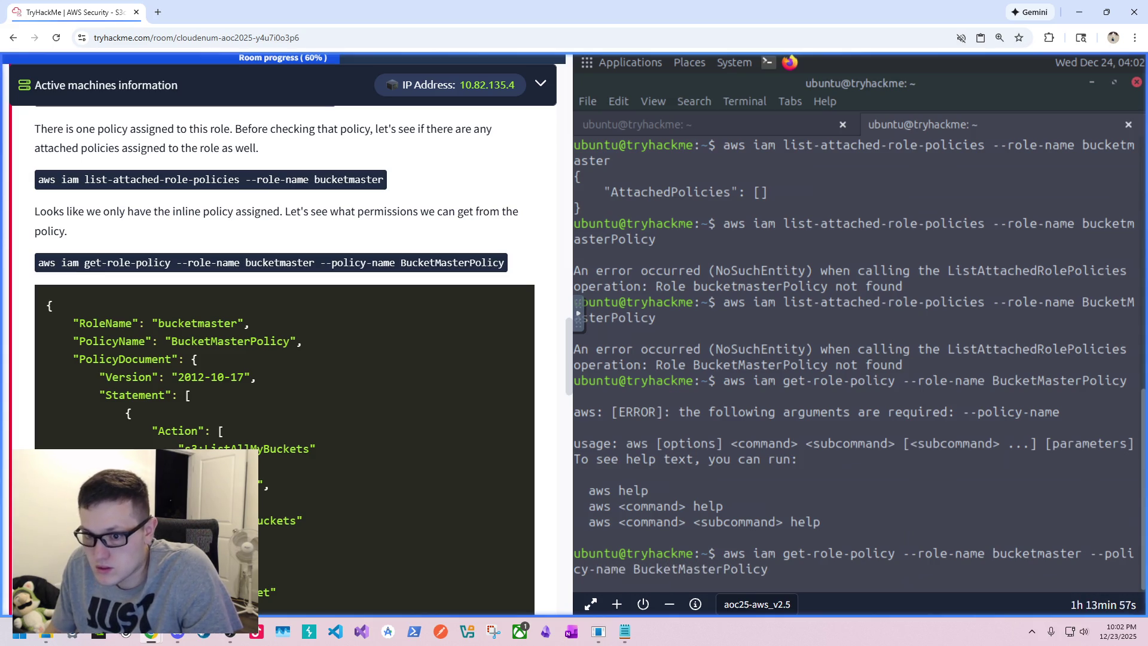
{"action": "key", "text": "Return"}
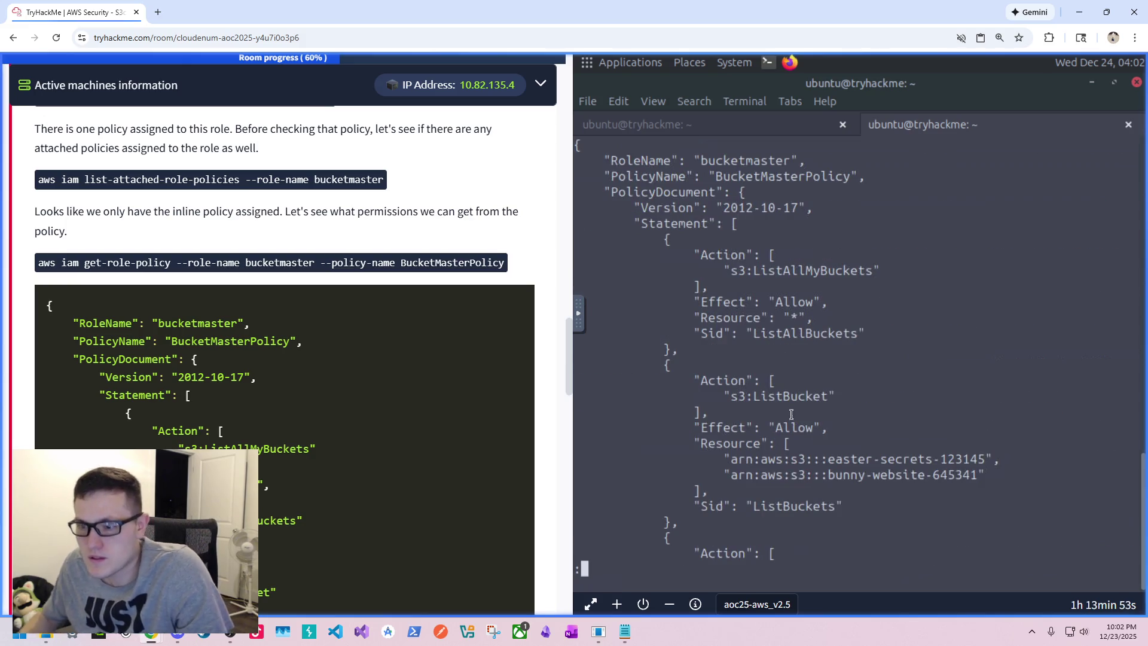
{"action": "scroll", "coordinate": [888, 211], "scroll_direction": "up", "scroll_amount": 1}
{"action": "scroll", "coordinate": [472, 299], "scroll_direction": "down", "scroll_amount": 3}
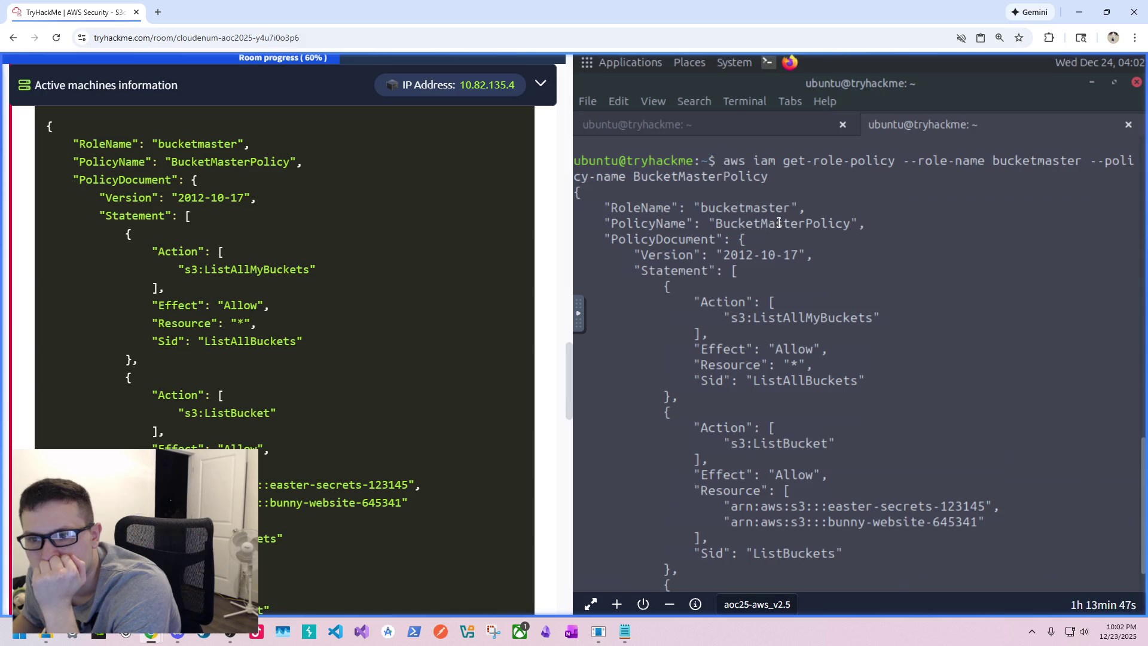
{"action": "scroll", "coordinate": [236, 275], "scroll_direction": "up", "scroll_amount": 3}
{"action": "scroll", "coordinate": [236, 275], "scroll_direction": "down", "scroll_amount": 4}
{"action": "scroll", "coordinate": [236, 276], "scroll_direction": "up", "scroll_amount": 3}
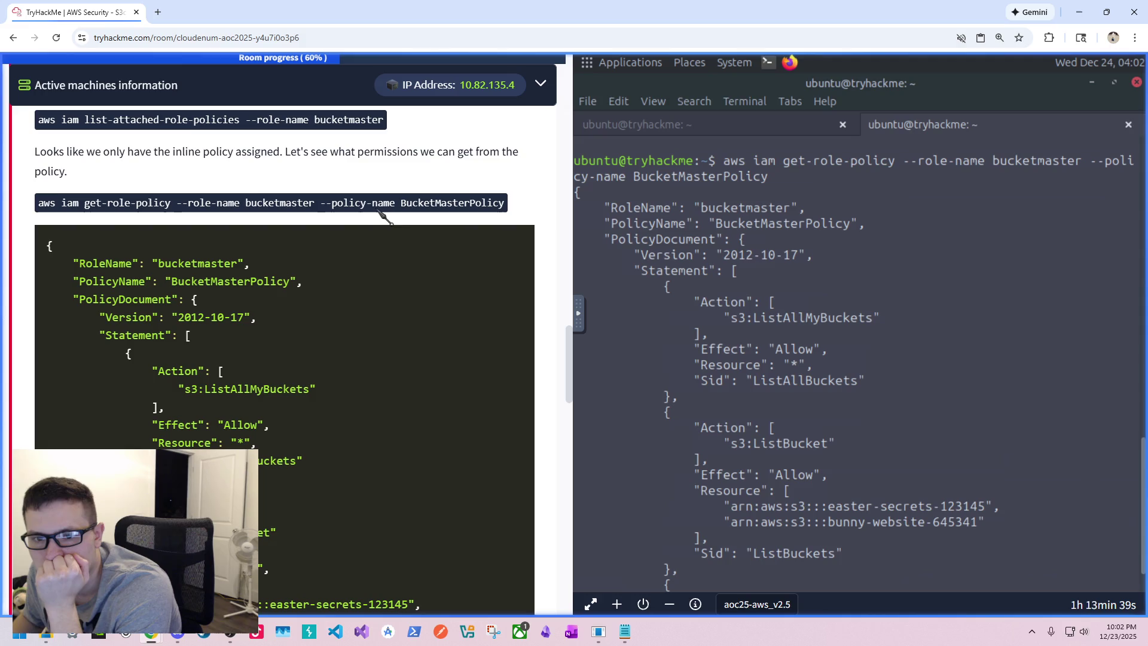
{"action": "scroll", "coordinate": [487, 239], "scroll_direction": "down", "scroll_amount": 10}
{"action": "scroll", "coordinate": [488, 269], "scroll_direction": "down", "scroll_amount": 2}
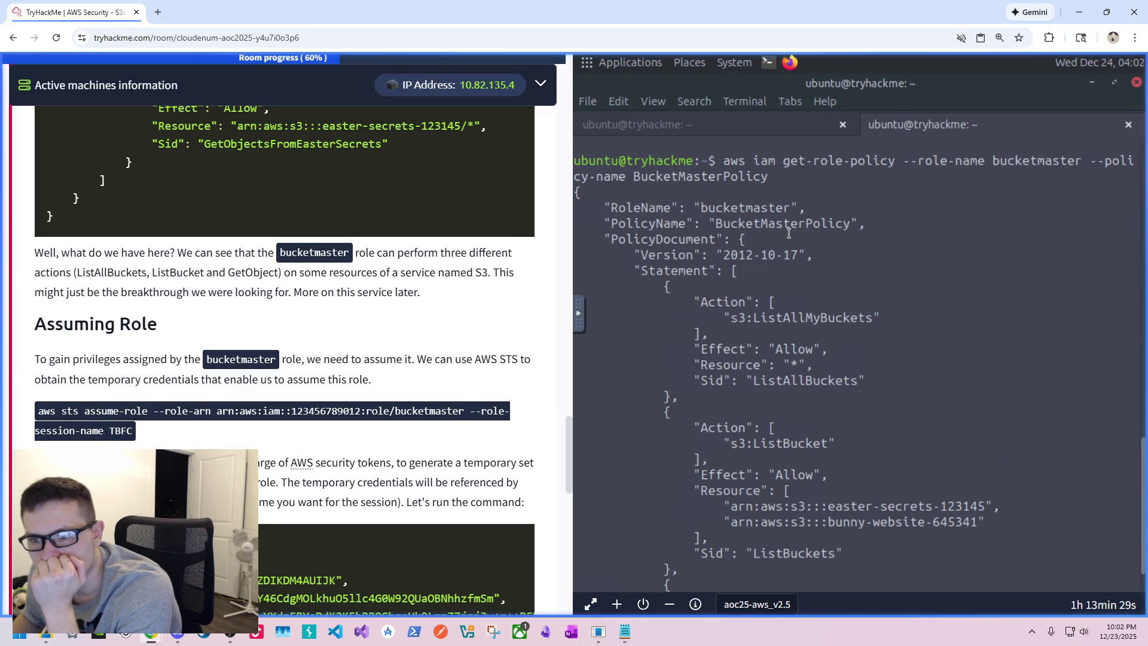
{"action": "scroll", "coordinate": [794, 203], "scroll_direction": "down", "scroll_amount": 1}
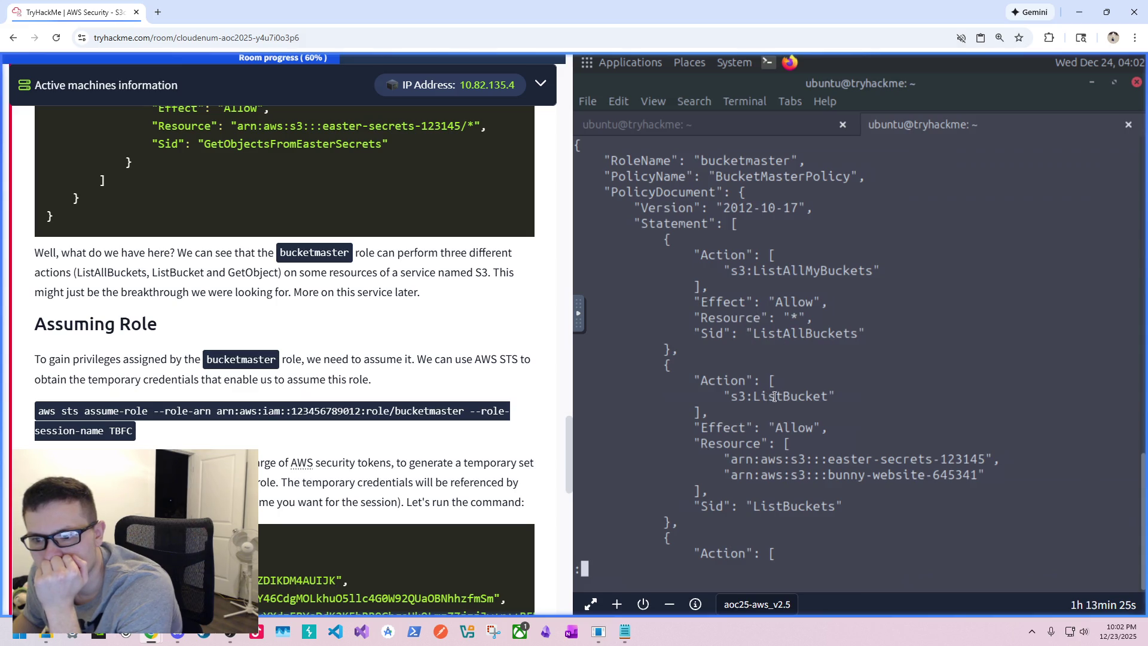
{"action": "scroll", "coordinate": [392, 331], "scroll_direction": "down", "scroll_amount": 1}
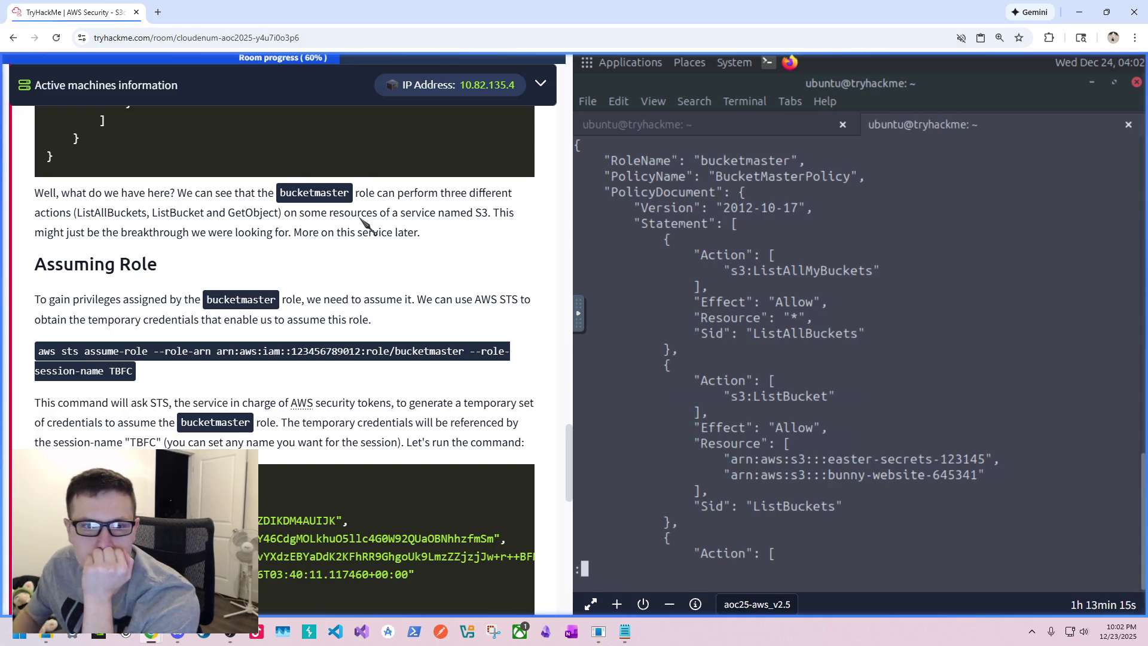
{"action": "scroll", "coordinate": [357, 171], "scroll_direction": "down", "scroll_amount": 3}
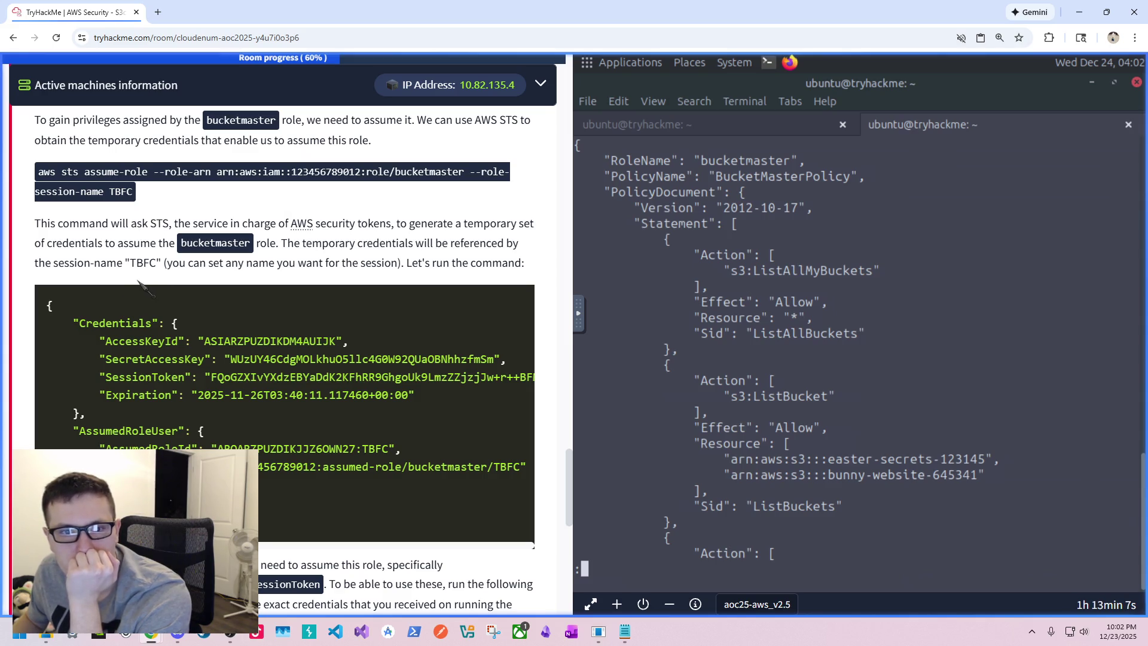
Copy the tutorial's aws sts assume-role command for bucketmaster and run it in the terminal
{"action": "mouse_move", "coordinate": [40, 171]}
{"action": "left_mouse_down"}
{"action": "mouse_move", "coordinate": [71, 192]}
{"action": "mouse_move", "coordinate": [128, 196]}
{"action": "left_mouse_up"}
{"action": "right_click", "coordinate": [127, 196]}
{"action": "left_click", "coordinate": [161, 208]}
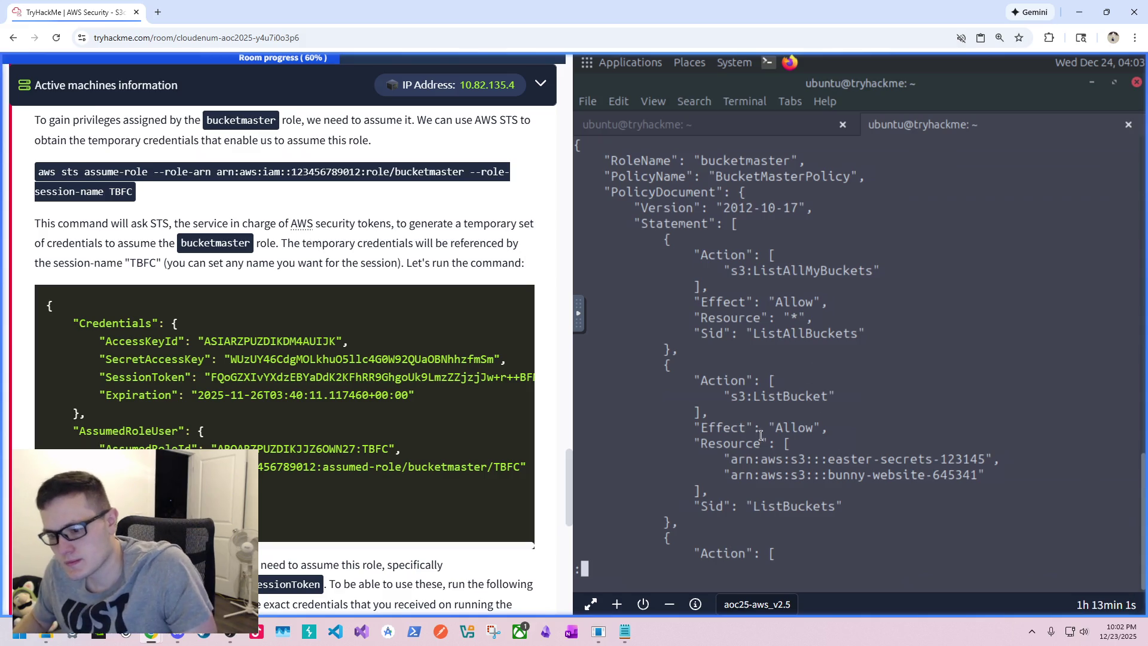
{"action": "key", "text": "q"}
{"action": "key", "text": "Return"}
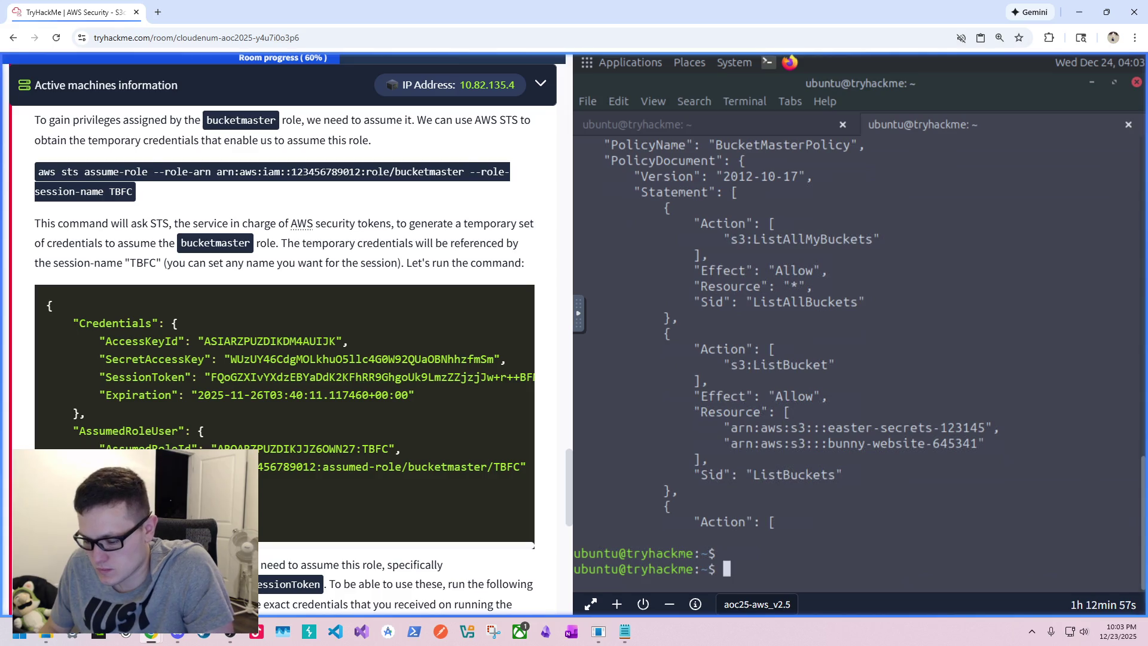
{"action": "key", "text": "ctrl+shift+v"}
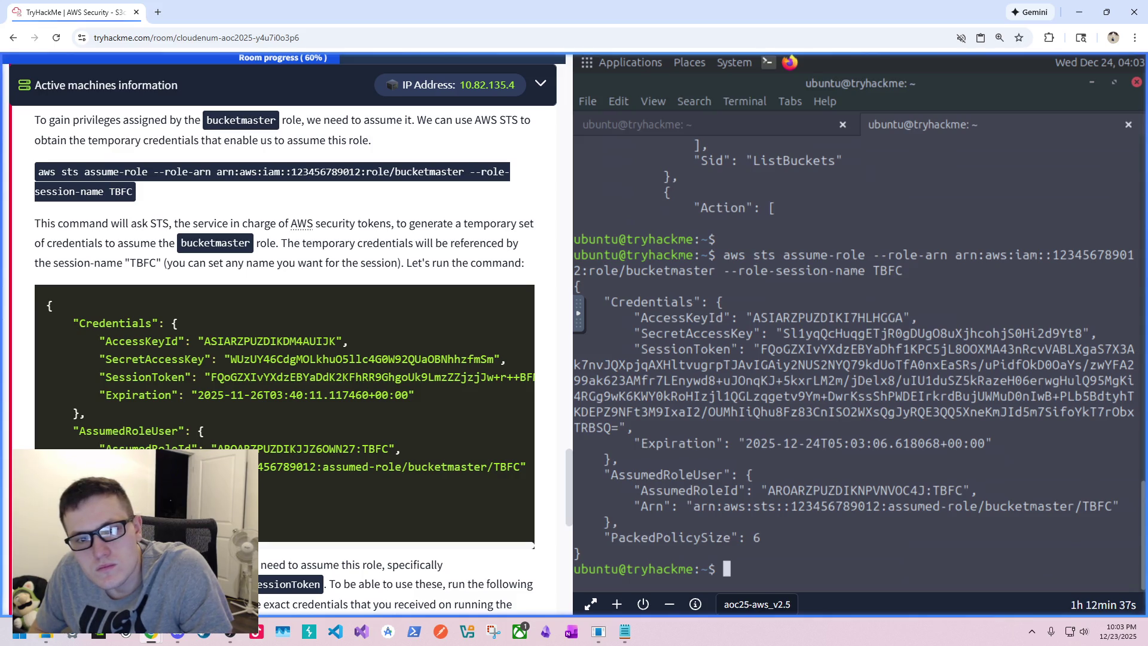
{"action": "scroll", "coordinate": [422, 246], "scroll_direction": "down", "scroll_amount": 2}
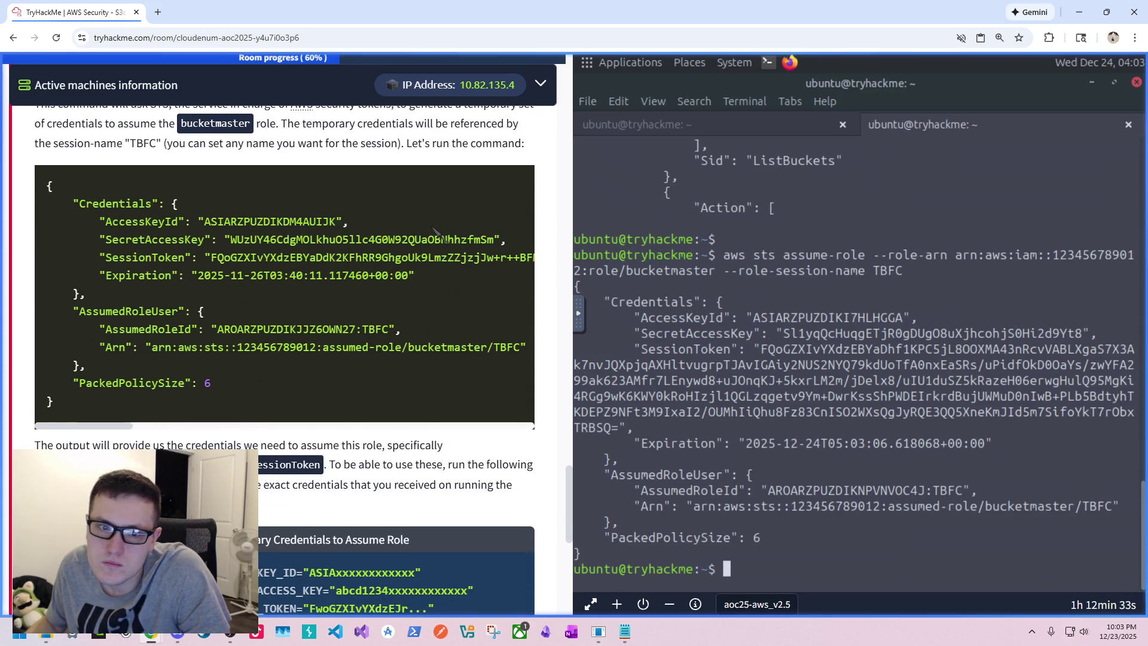
{"action": "scroll", "coordinate": [431, 223], "scroll_direction": "down", "scroll_amount": 1}
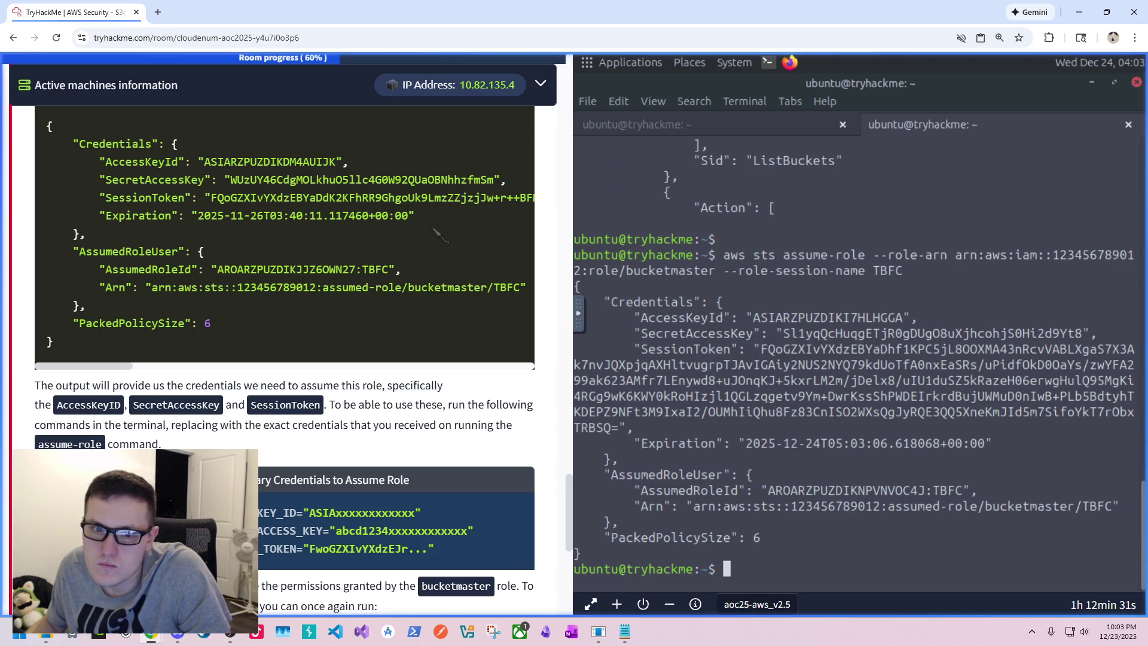
{"action": "scroll", "coordinate": [440, 236], "scroll_direction": "down", "scroll_amount": 3}
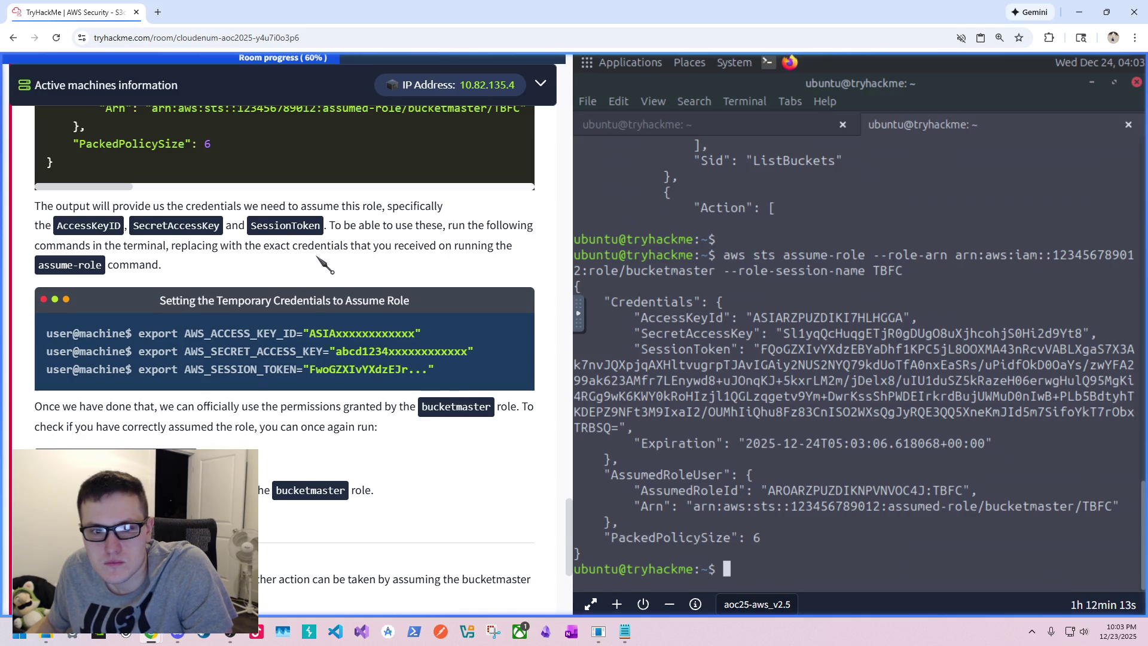
{"action": "scroll", "coordinate": [317, 258], "scroll_direction": "down", "scroll_amount": 1}
{"action": "scroll", "coordinate": [317, 257], "scroll_direction": "down", "scroll_amount": 1}
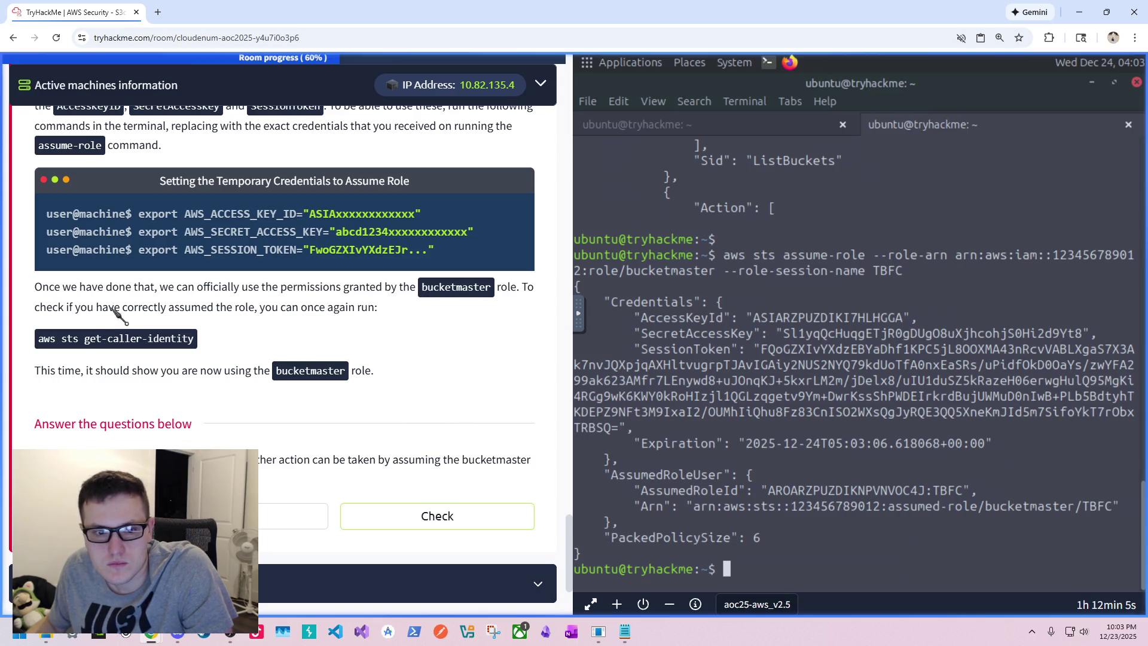
Copy aws sts get-caller-identity from the tutorial and run it, still returning the original IAM user
{"action": "left_click_drag", "start_coordinate": [35, 338], "coordinate": [189, 342]}
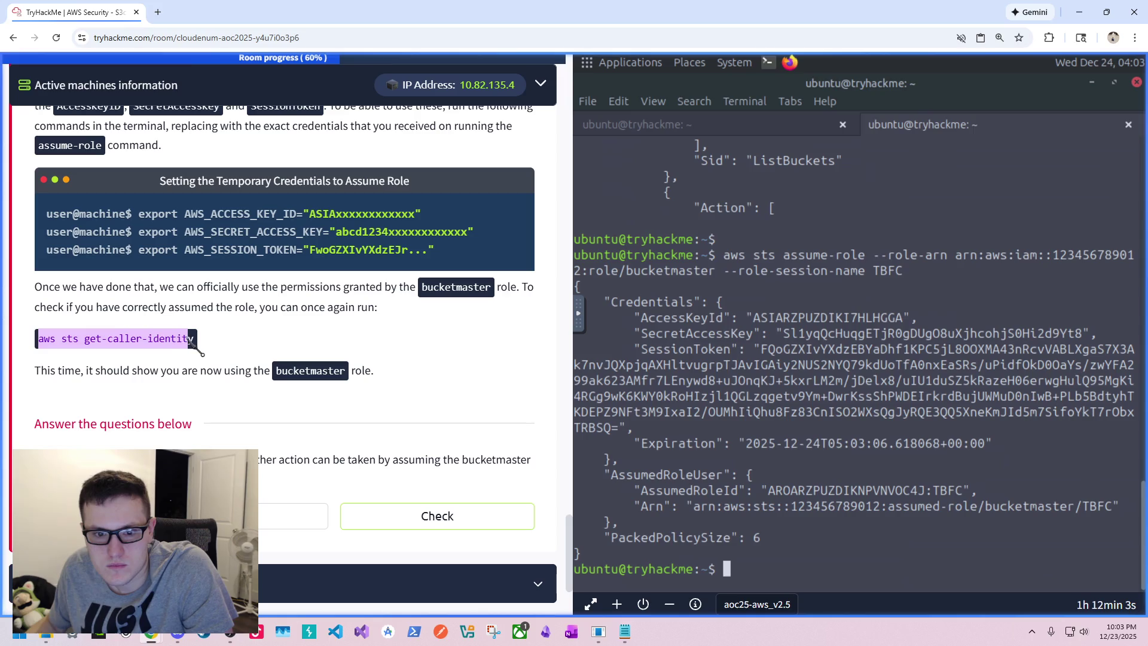
{"action": "right_click", "coordinate": [188, 341]}
{"action": "left_click", "coordinate": [216, 358]}
{"action": "left_click", "coordinate": [410, 358]}
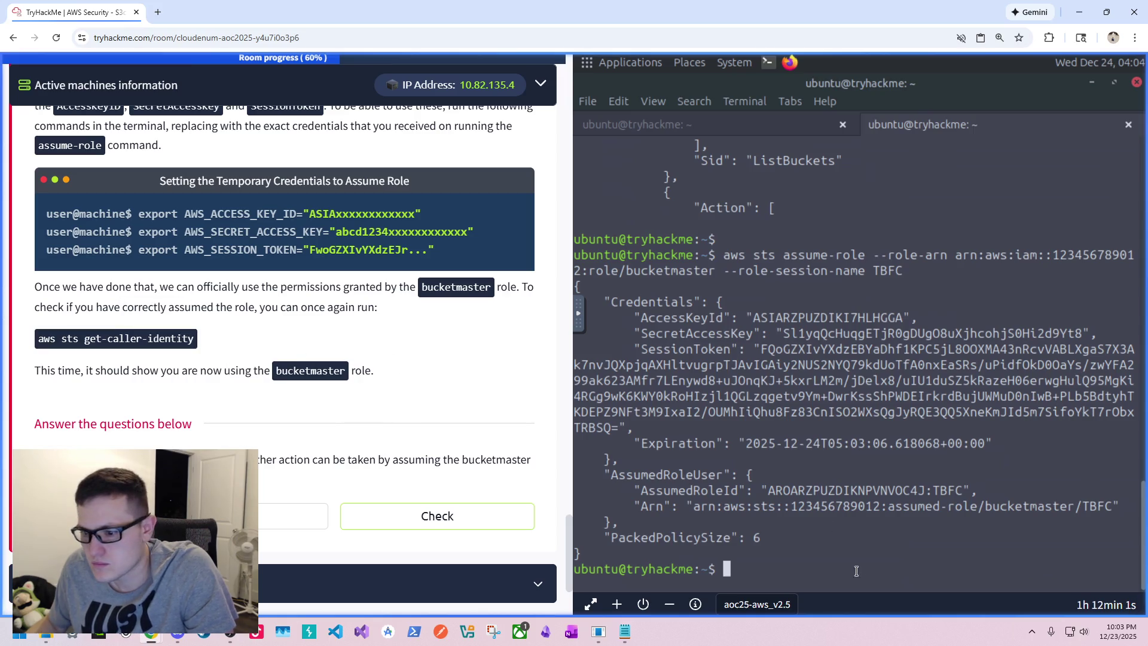
{"action": "right_click", "coordinate": [815, 408]}
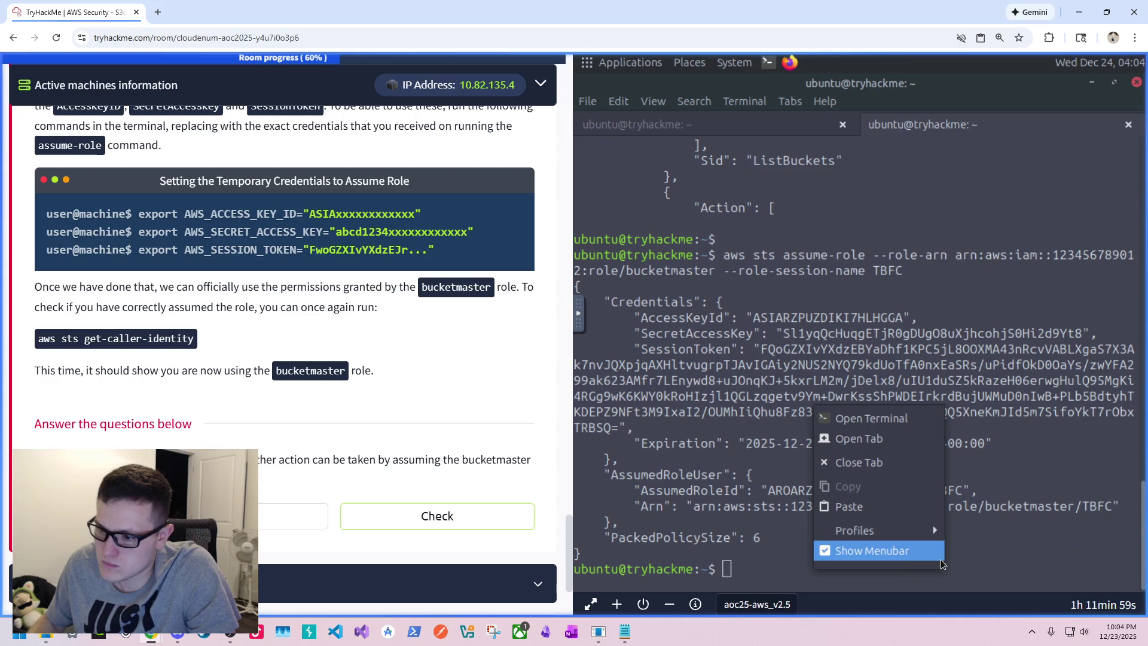
{"action": "left_click", "coordinate": [777, 566]}
{"action": "key", "text": "ctrl+shift+v"}
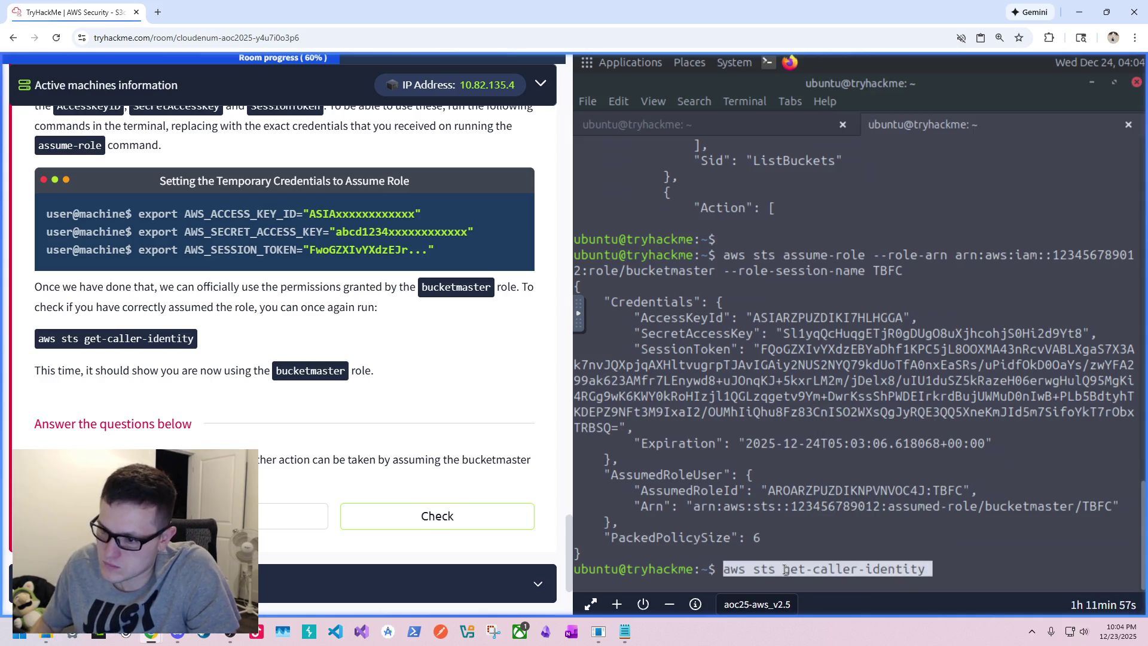
{"action": "key", "text": "Return"}
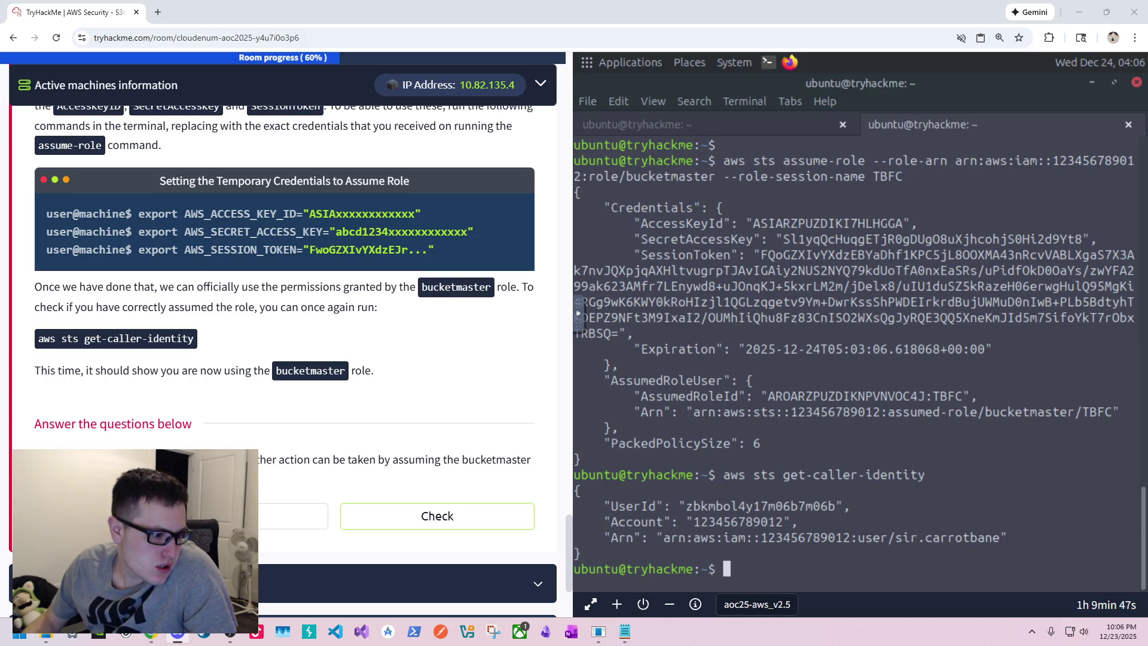
View the code notes in Notepad, close Notepad, and switch to the Windows desktop
{"action": "left_click", "coordinate": [625, 631]}
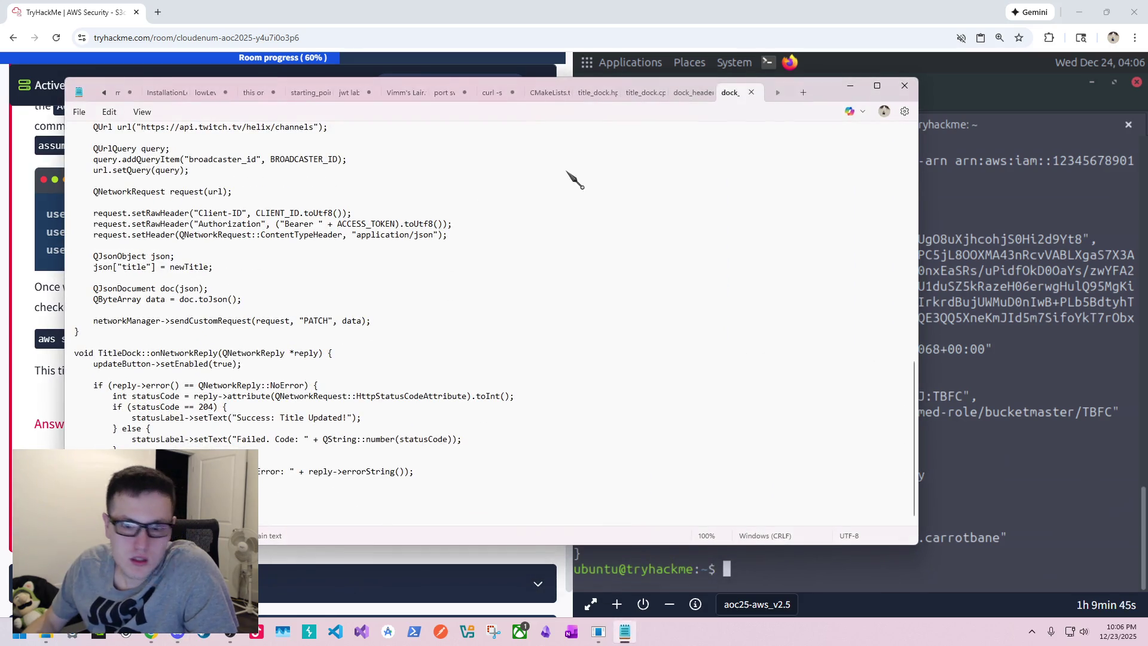
{"action": "left_click", "coordinate": [904, 86]}
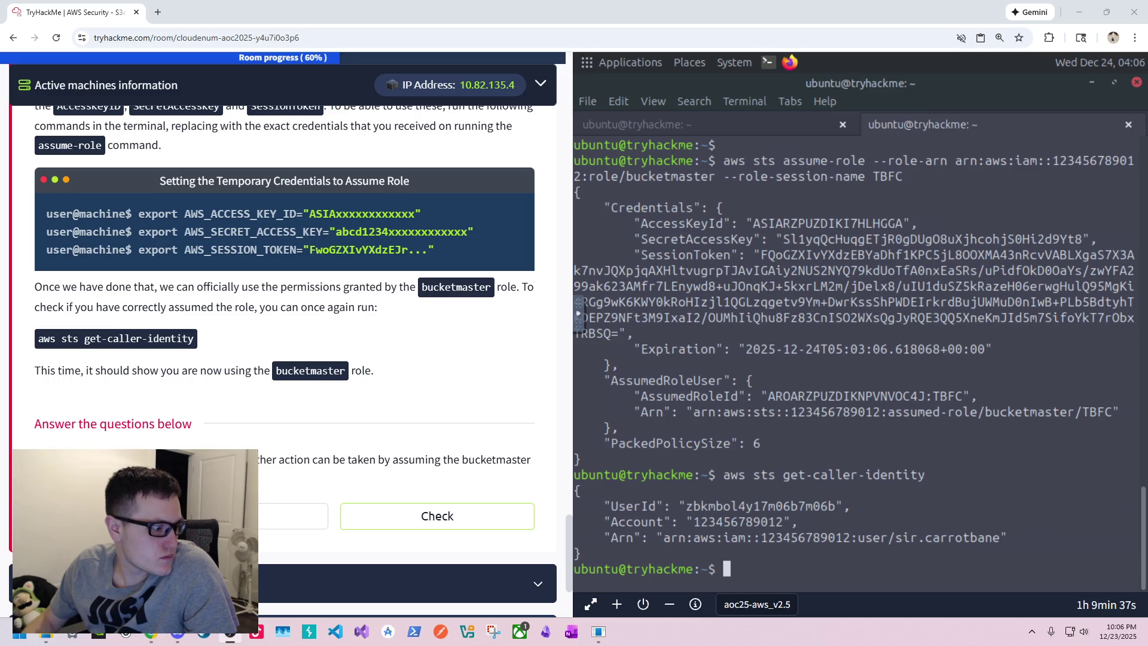
{"action": "key", "text": "super+d"}
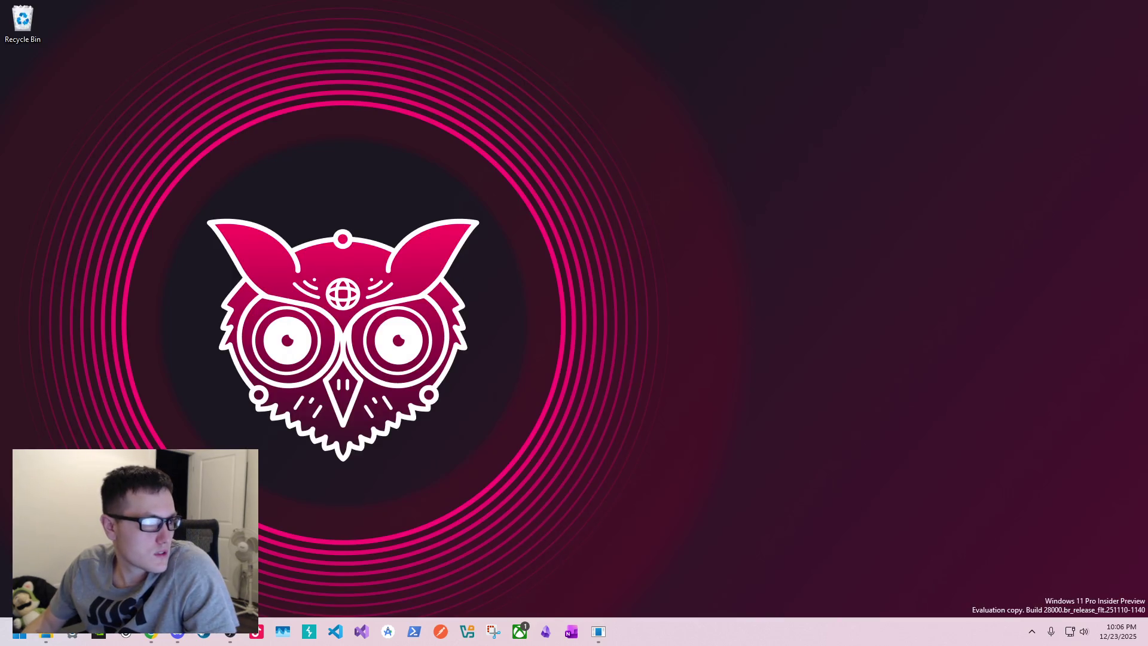
Toggle the Windows desktop view with Win+D
{"action": "key", "text": "super+d"}
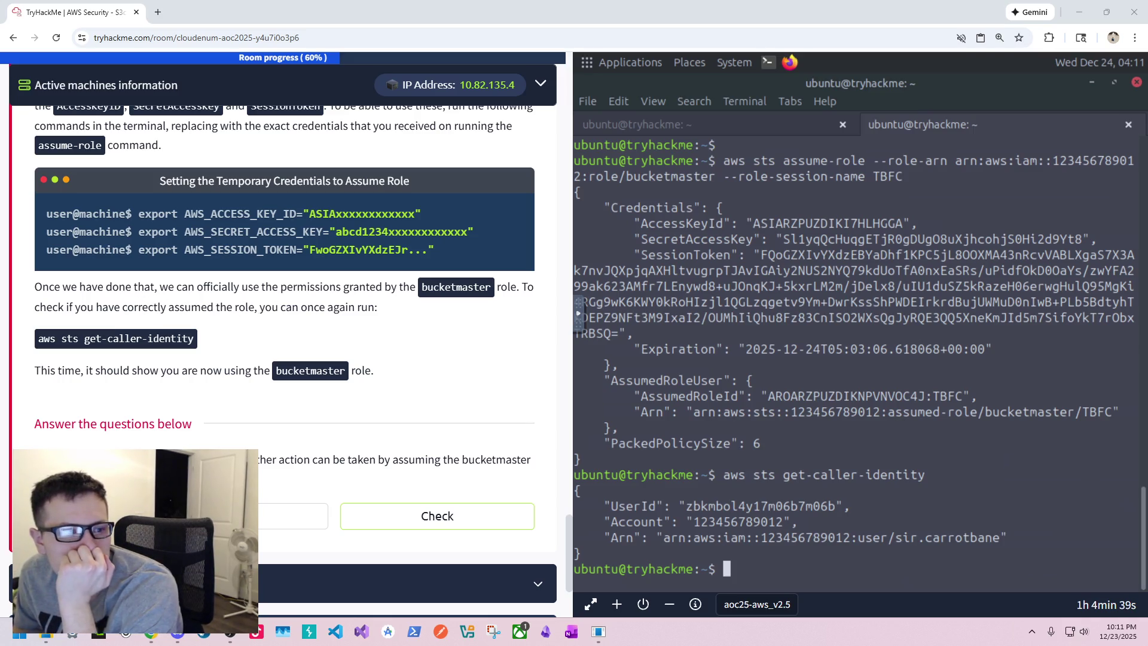
Scroll up the TryHackMe page to review the earlier terminal output
{"action": "scroll", "coordinate": [217, 235], "scroll_direction": "up", "scroll_amount": 2}
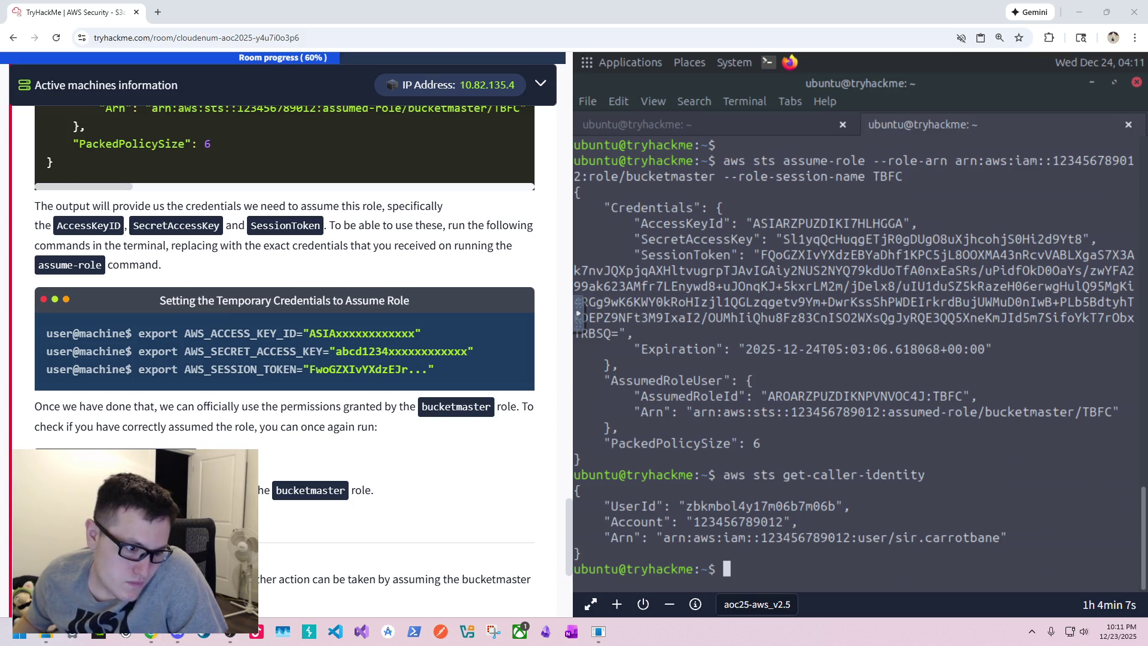
Focus the lab terminal, ready for the credential export commands
{"action": "left_click", "coordinate": [854, 569]}
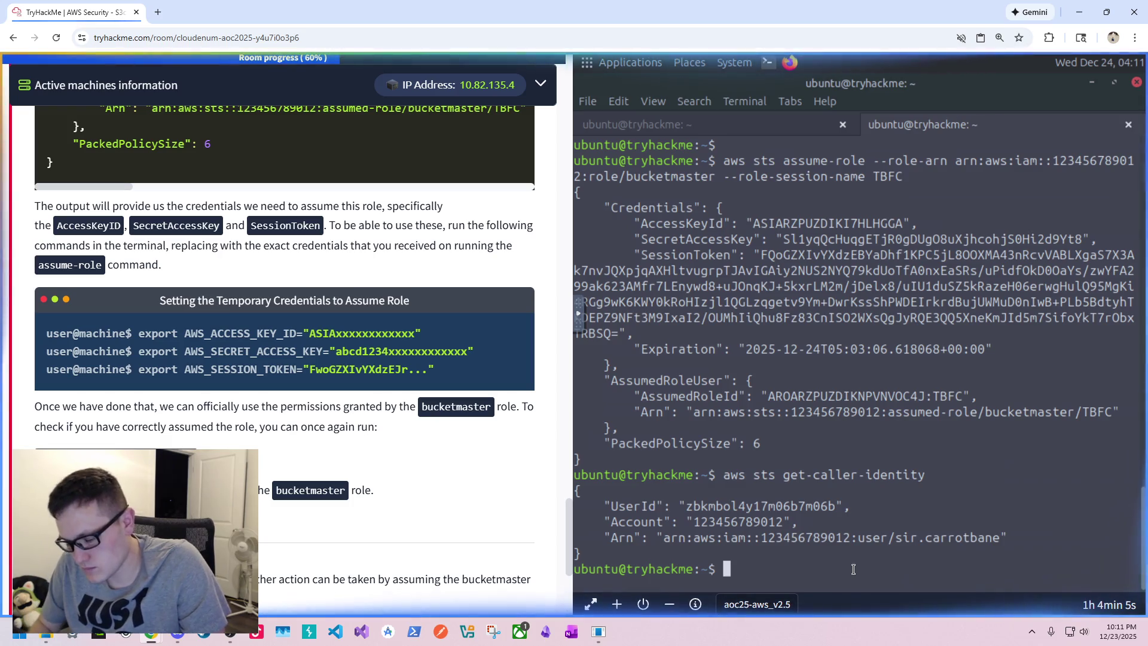
Export AWS_ACCESS_KEY_ID (run twice) and AWS_SESSION_TOKEN with bucketmaster's temporary credentials
{"action": "key", "text": "ctrl+shift+v"}
{"action": "key", "text": "Return"}
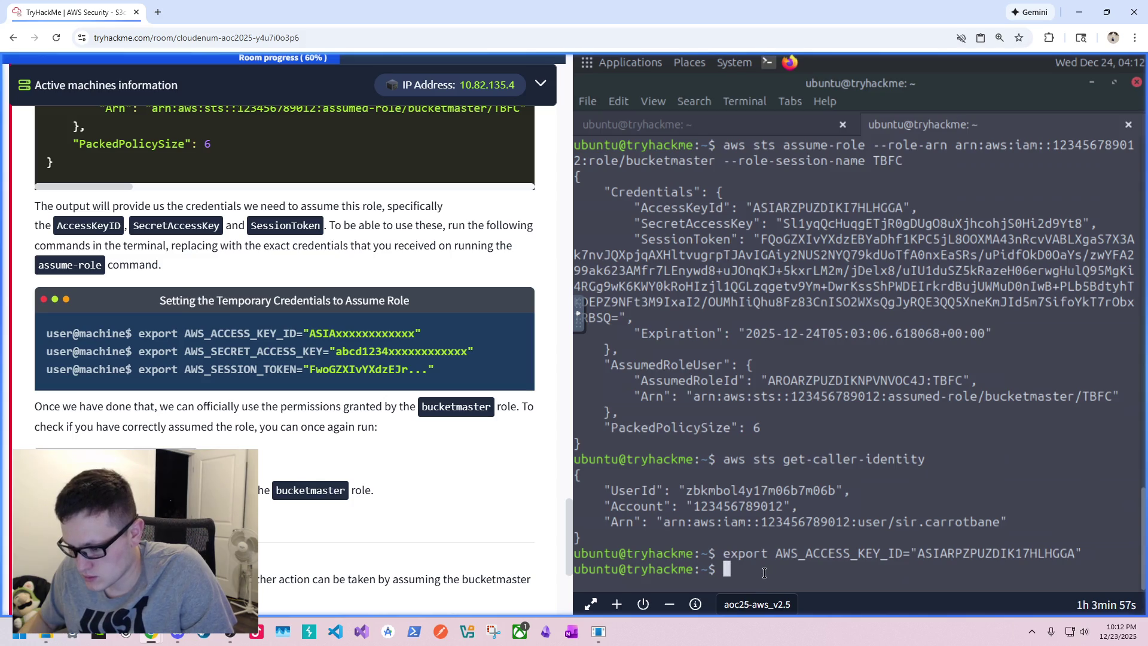
{"action": "key", "text": "ctrl+shift+v"}
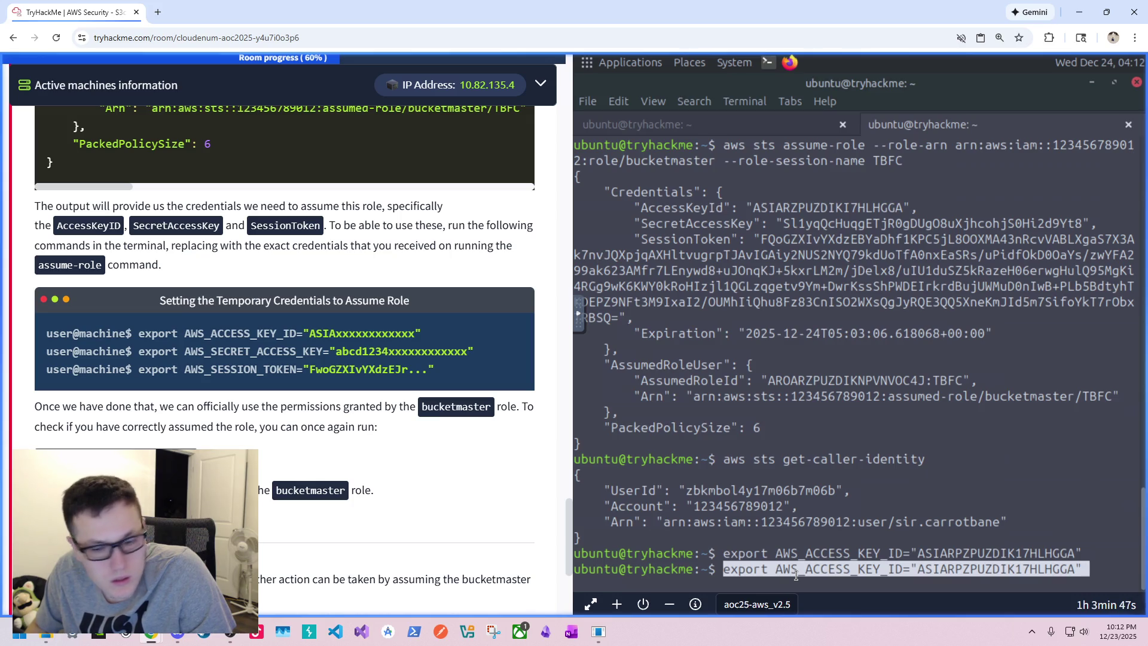
{"action": "key", "text": "Return"}
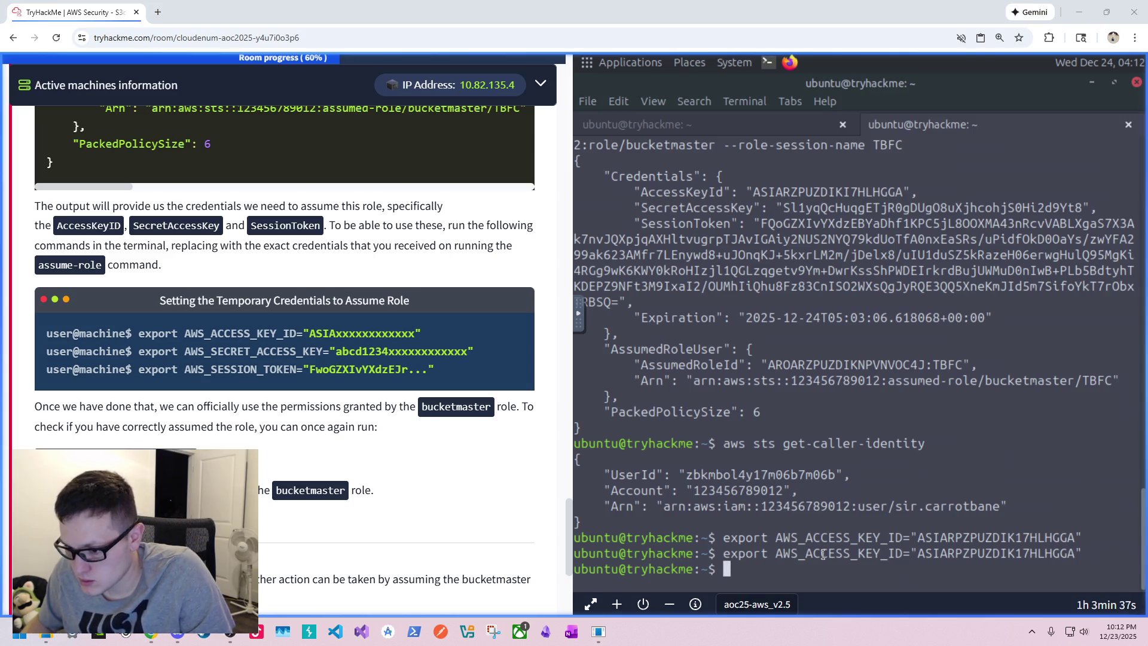
{"action": "key", "text": "ctrl+shift+v"}
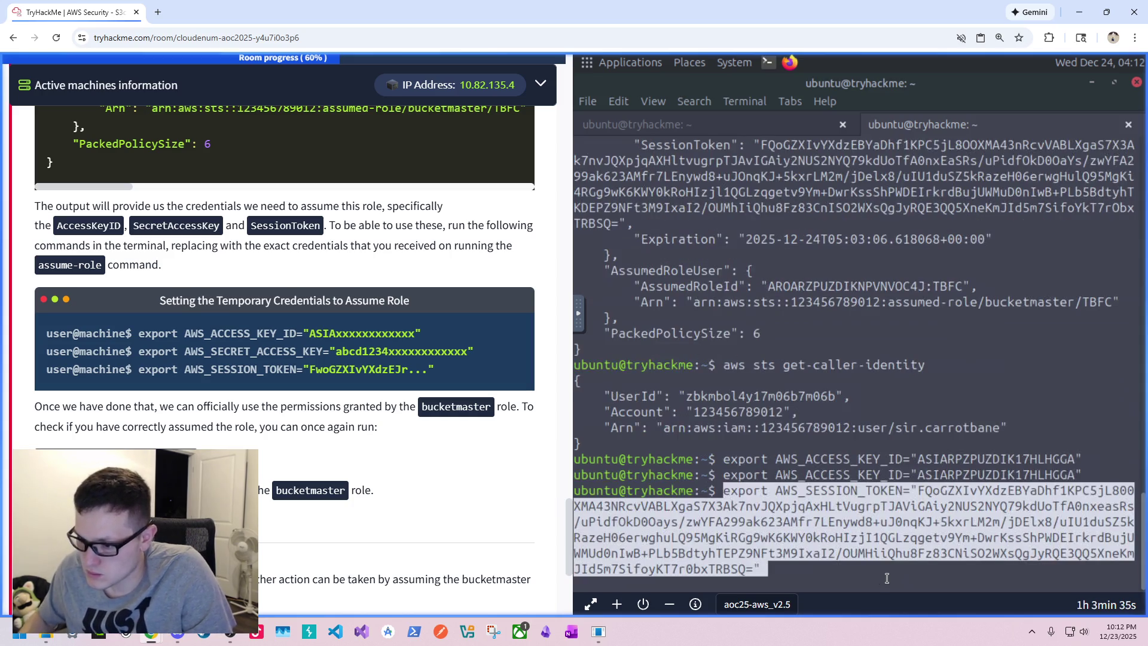
{"action": "key", "text": "Return"}
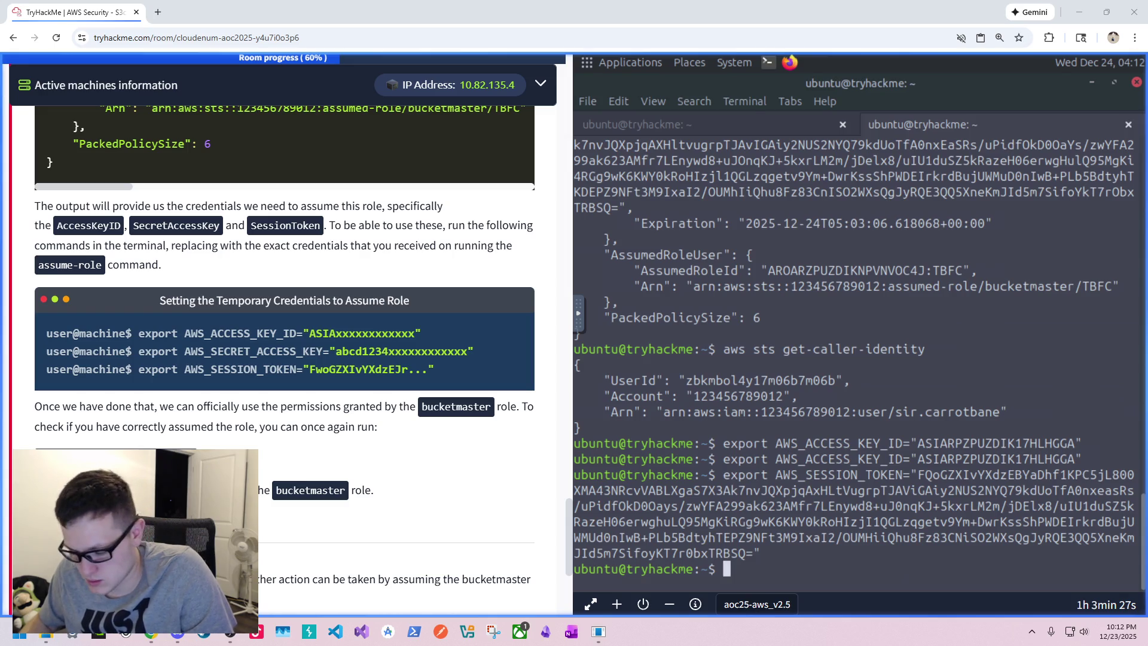
{"action": "left_click", "coordinate": [828, 562]}
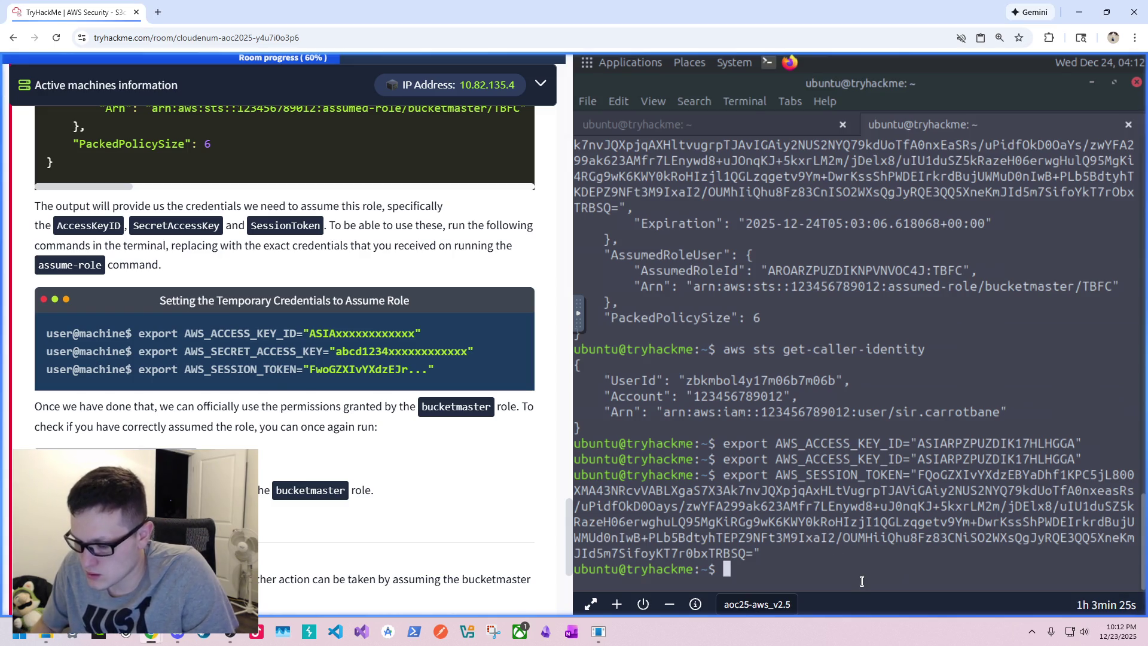
Export AWS_SECRET_ACCESS_KEY and rerun aws sts get-caller-identity, which returns InvalidClientTokenId
{"action": "type", "text": "aws sts get-caller-identity"}
{"action": "key", "text": "Return"}
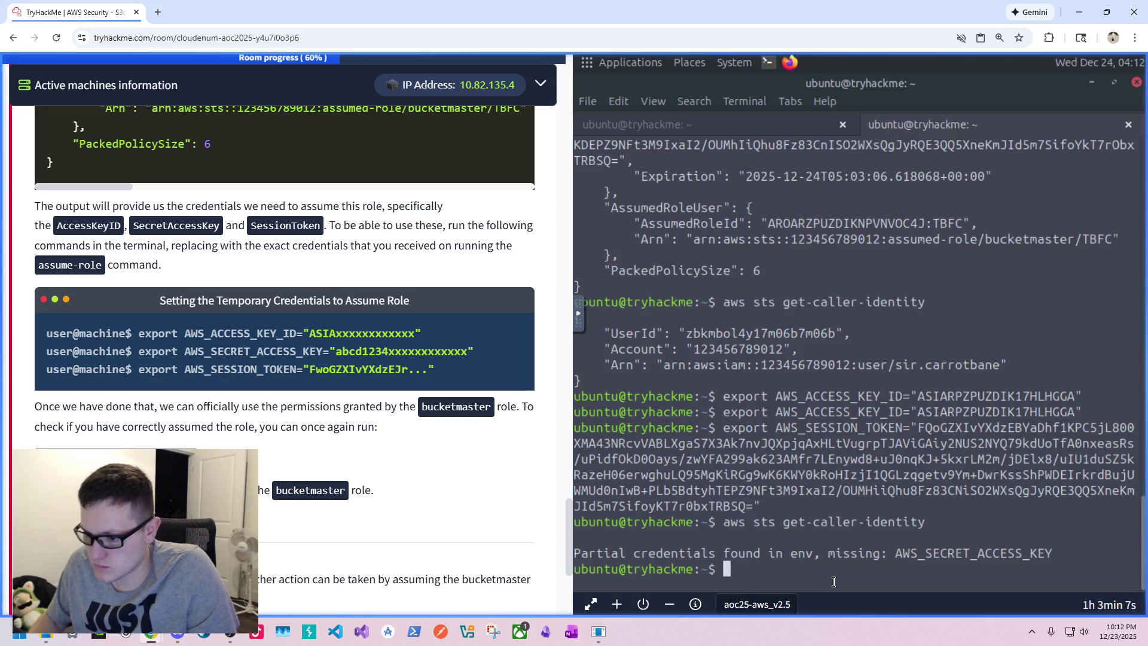
{"action": "key", "text": "ctrl+shift+v"}
{"action": "key", "text": "Return"}
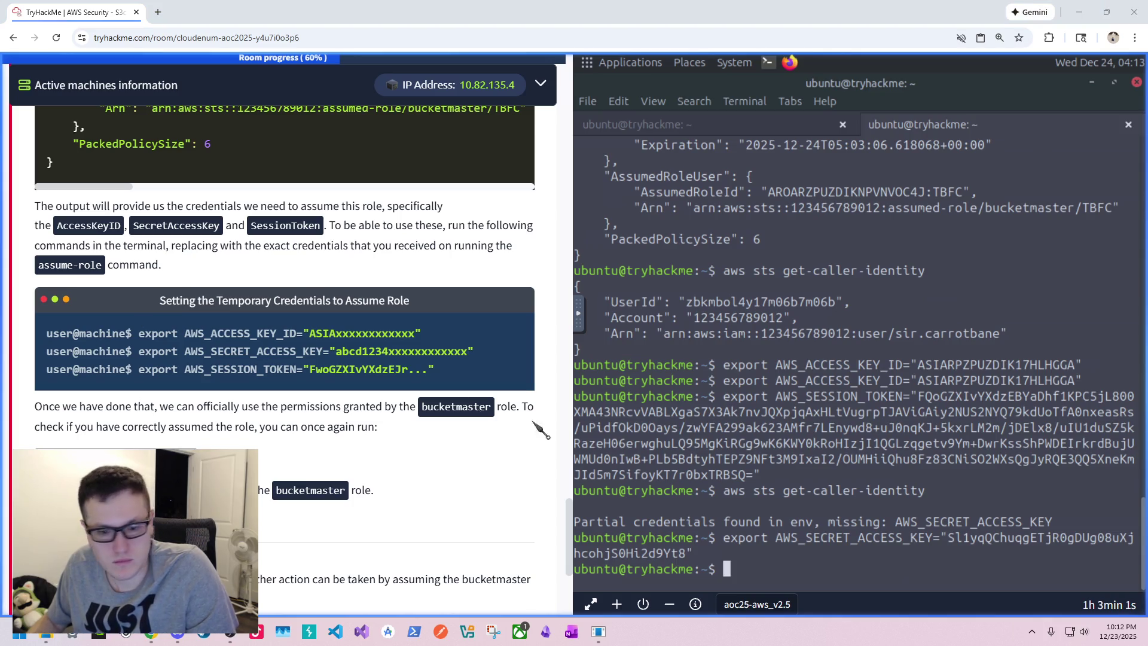
{"action": "type", "text": "aws sts get-caller-identity"}
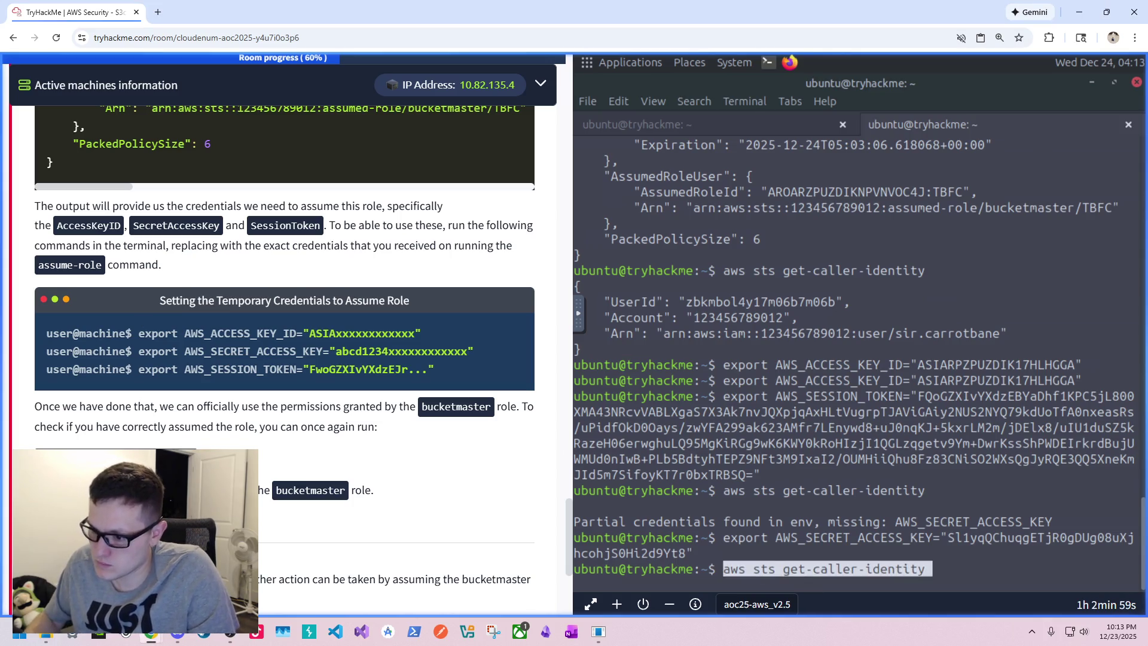
{"action": "key", "text": "Return"}
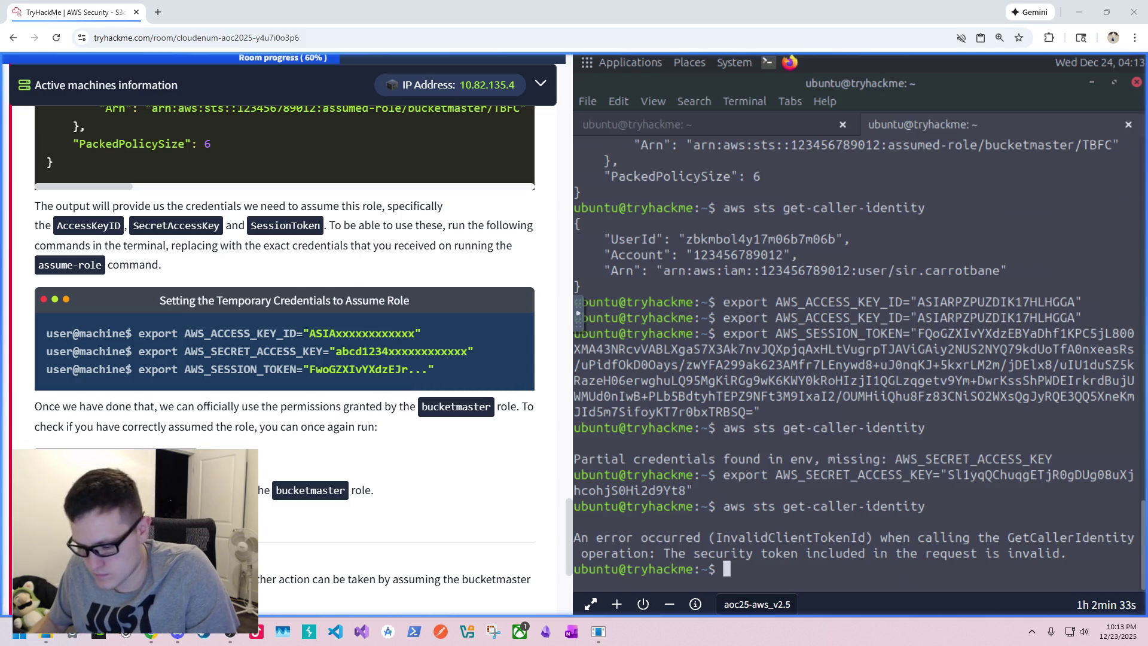
Unset AWS_ACCESS_KEY_ID, AWS_SECRET_ACCESS_KEY and AWS_SESSION_TOKEN in the lab terminal
{"action": "left_click", "coordinate": [739, 572]}
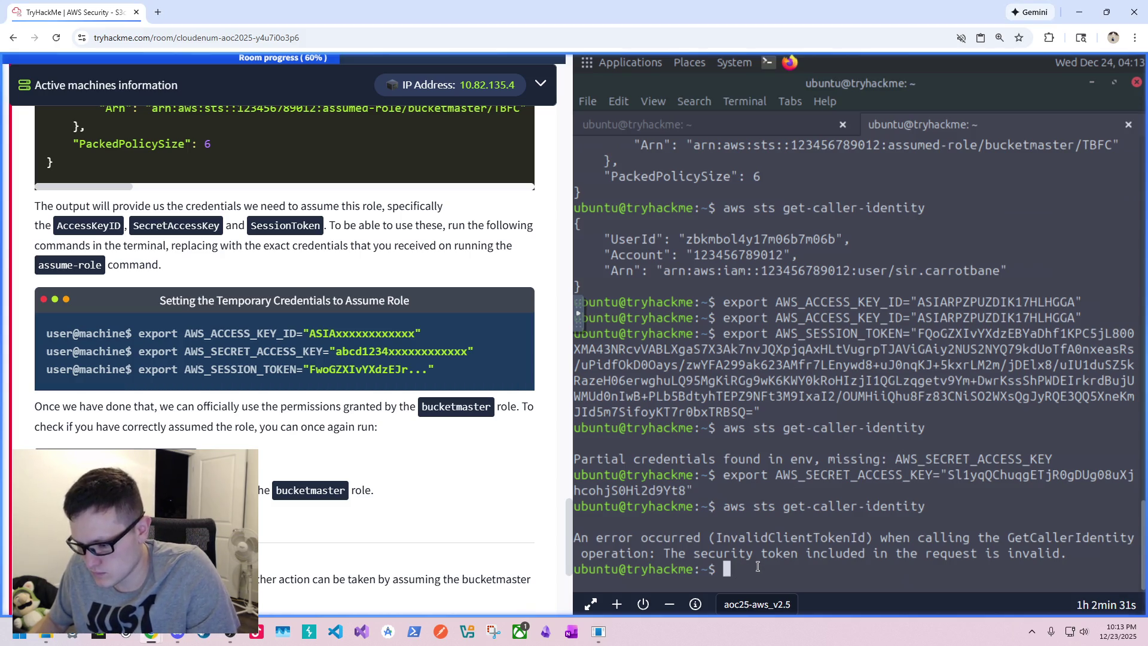
{"action": "type", "text": "unset AWS_ACCESS_KEY_ID AWS_SECRET_ACCESS_KEY AWS_SESSION_TOKEN"}
{"action": "key", "text": "Return"}
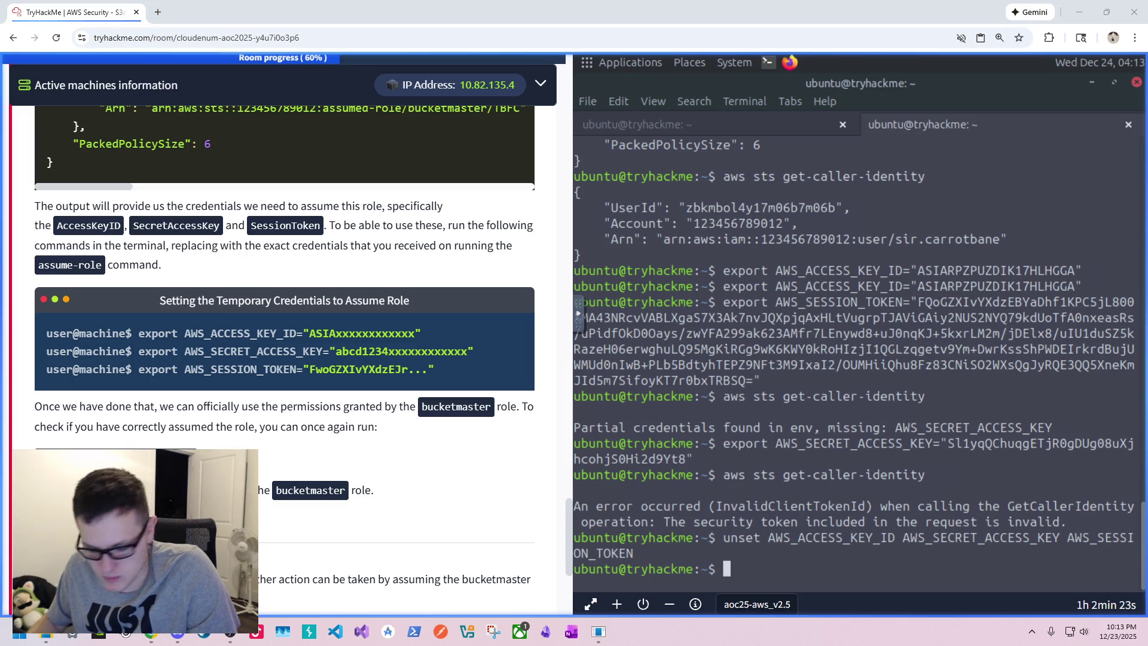
Re-export the access key ID, secret access key and session token variables
{"action": "left_click", "coordinate": [786, 565]}
{"action": "key", "text": "ctrl+shift+v"}
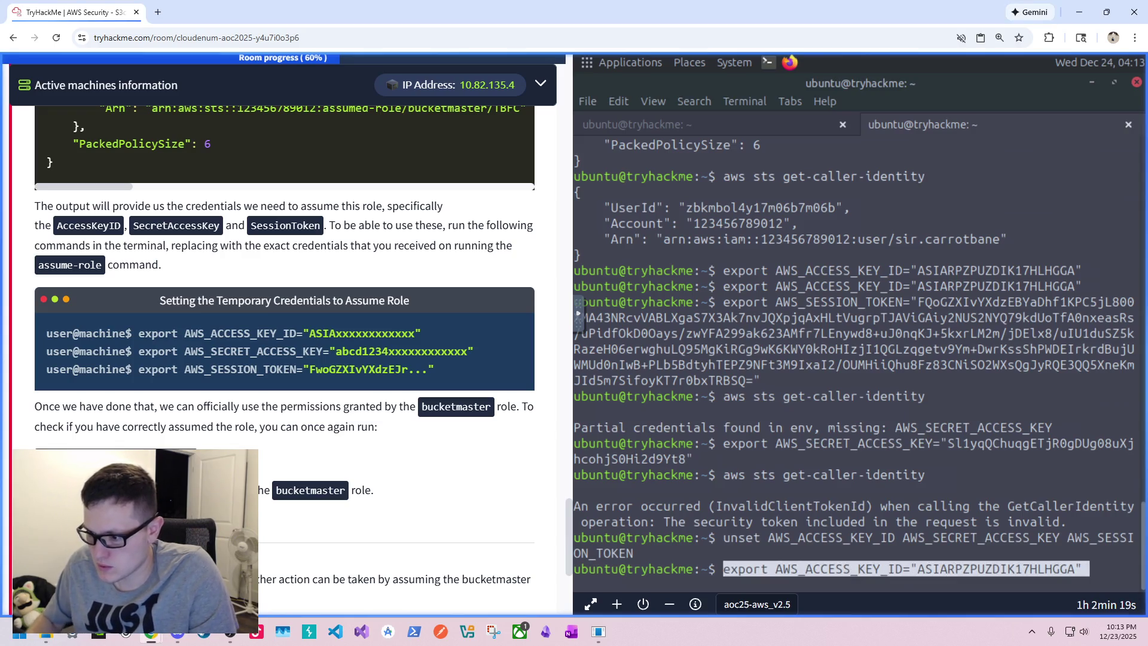
{"action": "key", "text": "Return"}
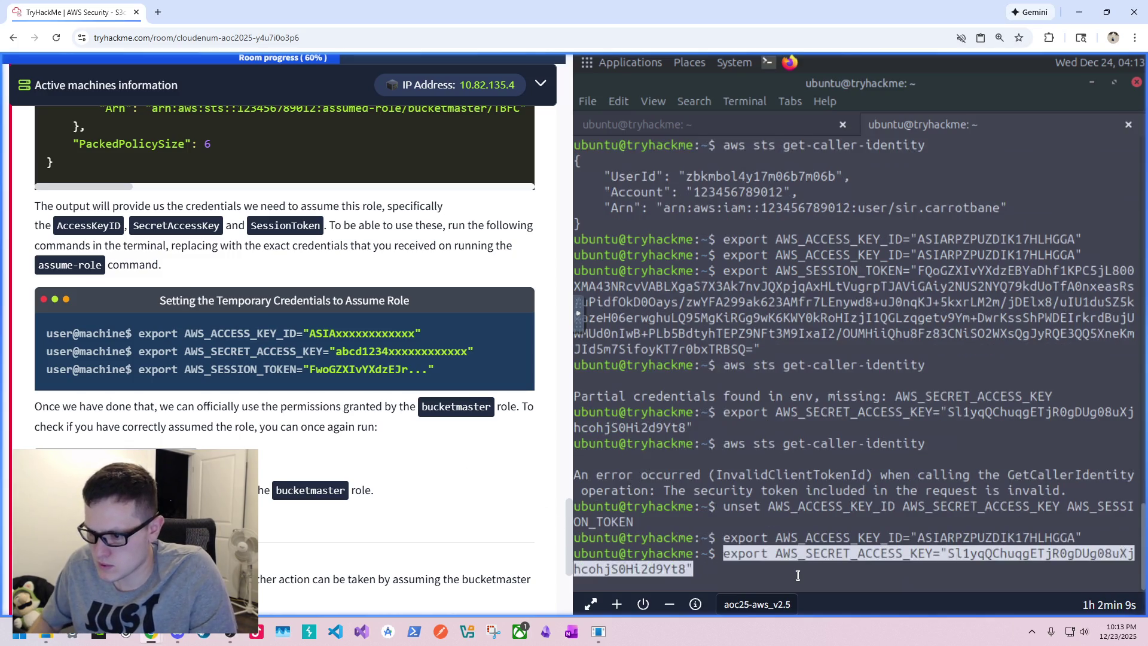
{"action": "key", "text": "ctrl+shift+v"}
{"action": "key", "text": "Return"}
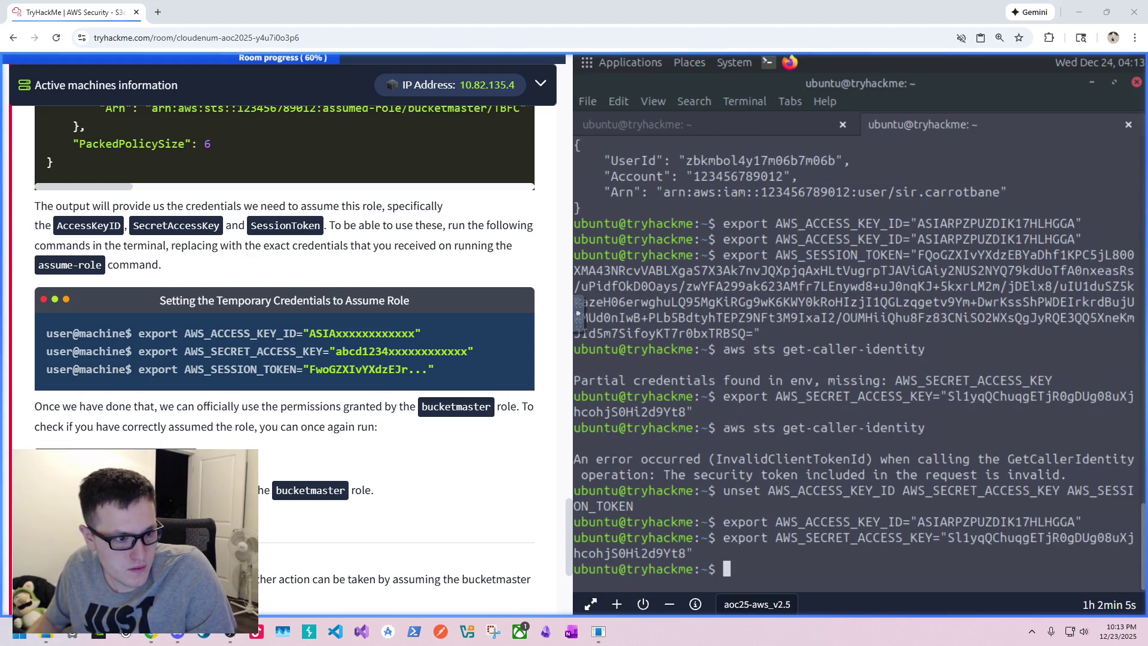
{"action": "left_click", "coordinate": [741, 567]}
{"action": "key", "text": "ctrl+shift+v"}
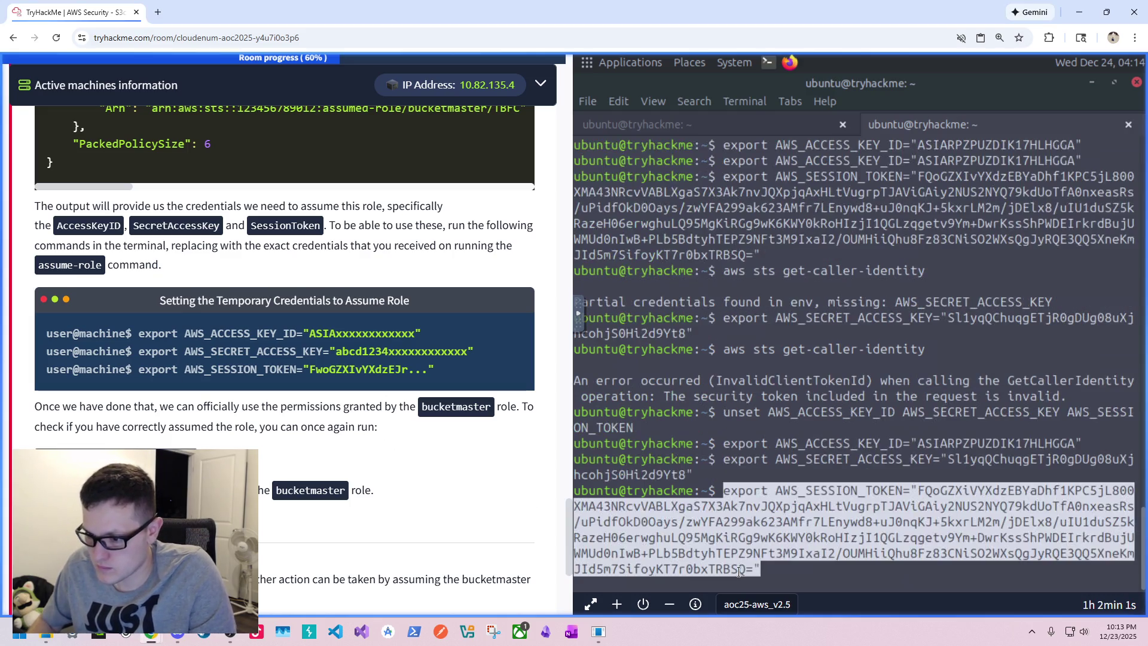
{"action": "key", "text": "Return"}
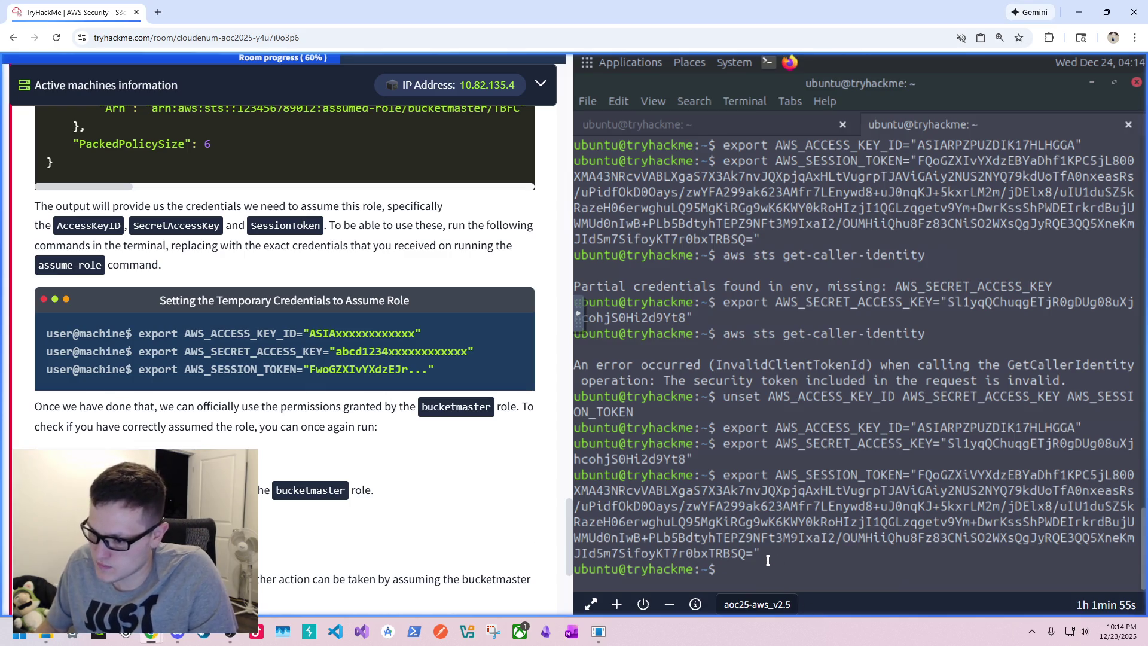
Recall and rerun aws sts get-caller-identity, which still fails with InvalidClientTokenId
{"action": "key", "text": "Up"}
{"action": "key", "text": "Up"}
{"action": "key", "text": "Up"}
{"action": "key", "text": "Up"}
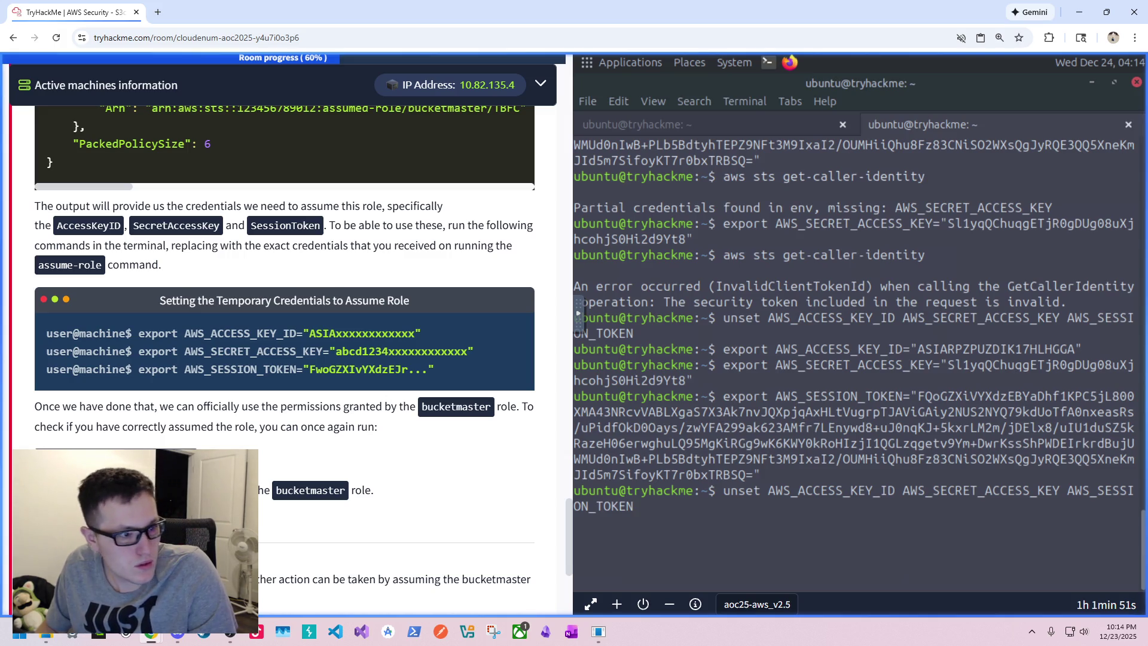
{"action": "key", "text": "Up"}
{"action": "key", "text": "Up"}
{"action": "key", "text": "Down"}
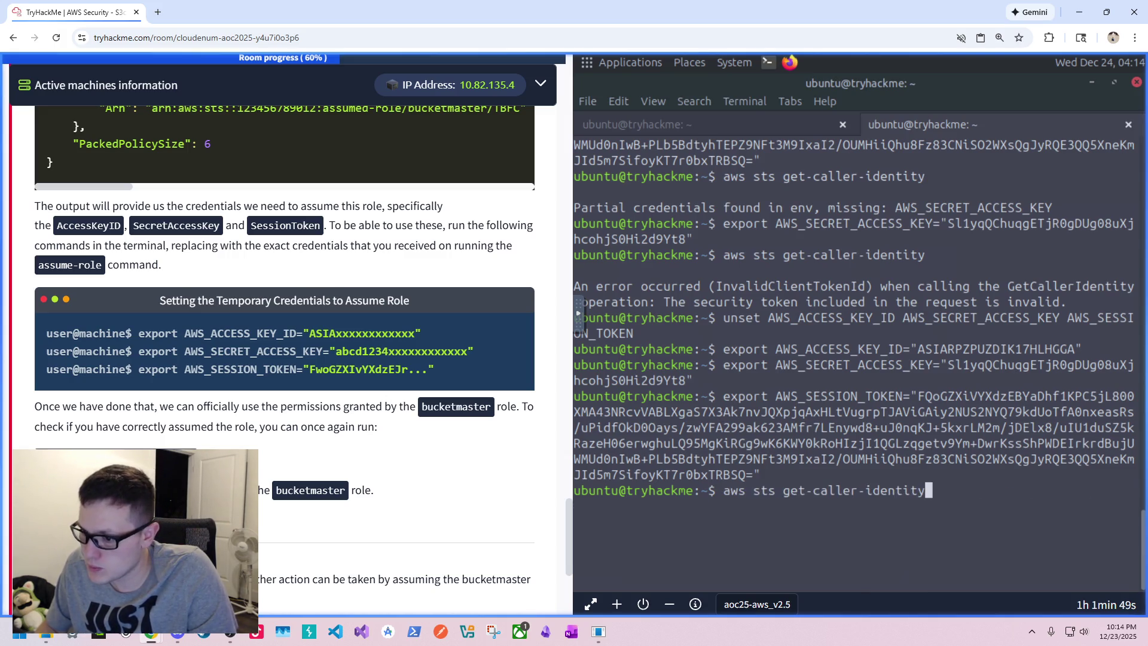
{"action": "key", "text": "Return"}
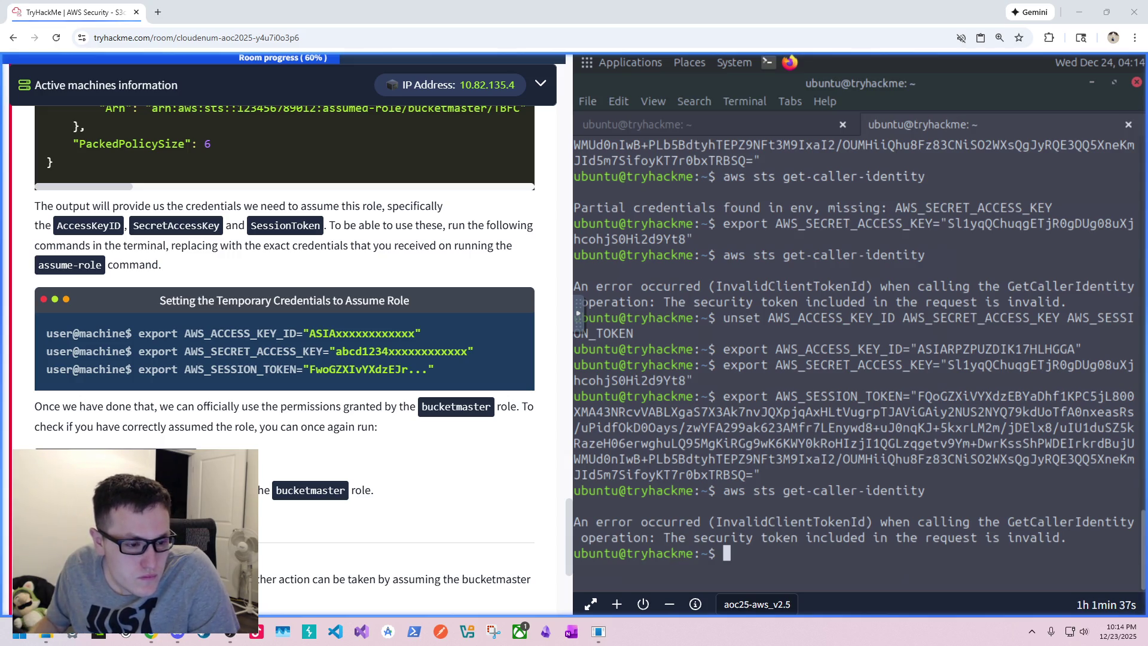
{"action": "scroll", "coordinate": [254, 424], "scroll_direction": "up", "scroll_amount": 5}
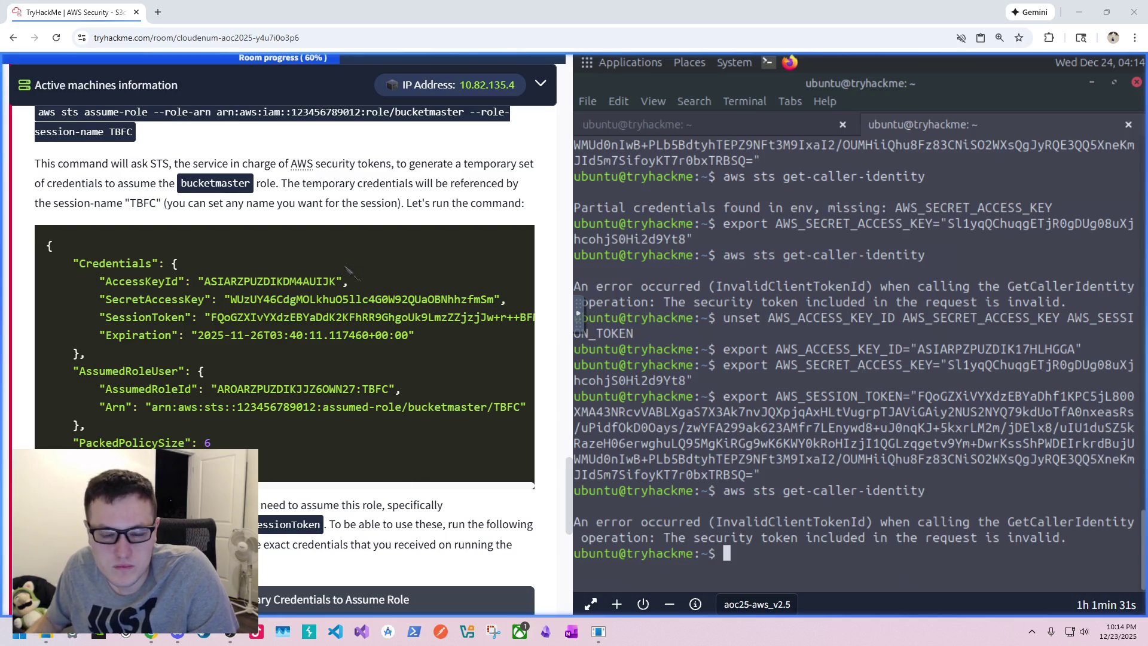
Copy the bucketmaster assume-role command from the tutorial and run it, getting InvalidClientTokenId
{"action": "scroll", "coordinate": [66, 228], "scroll_direction": "up", "scroll_amount": 2}
{"action": "triple_click", "coordinate": [48, 231]}
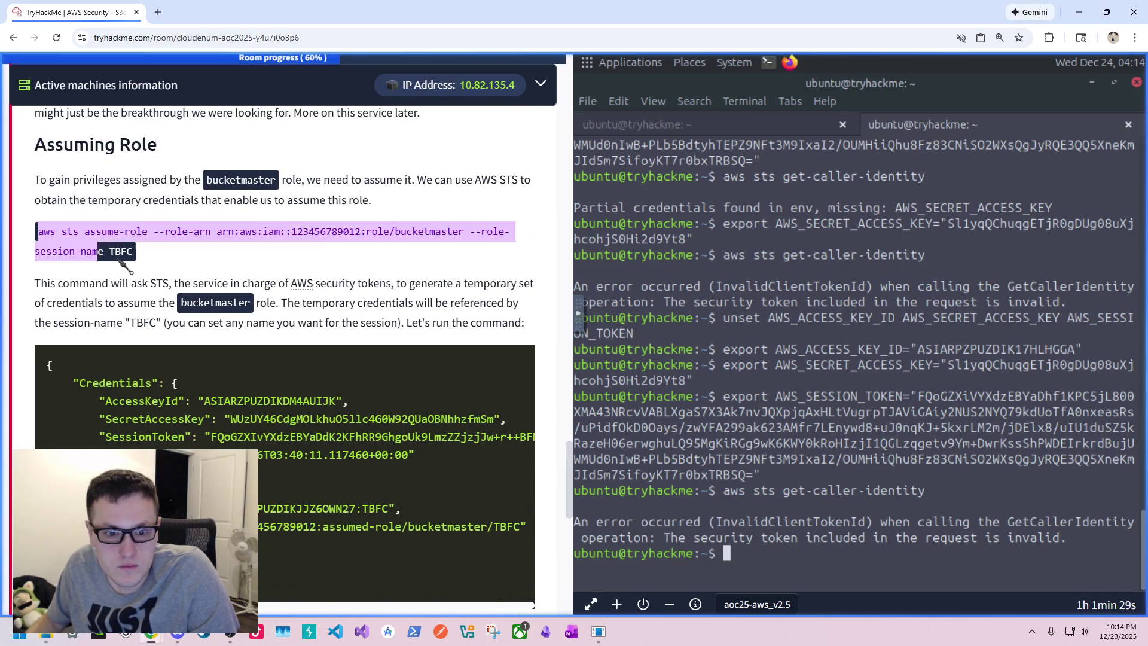
{"action": "right_click", "coordinate": [118, 251]}
{"action": "left_click", "coordinate": [138, 261]}
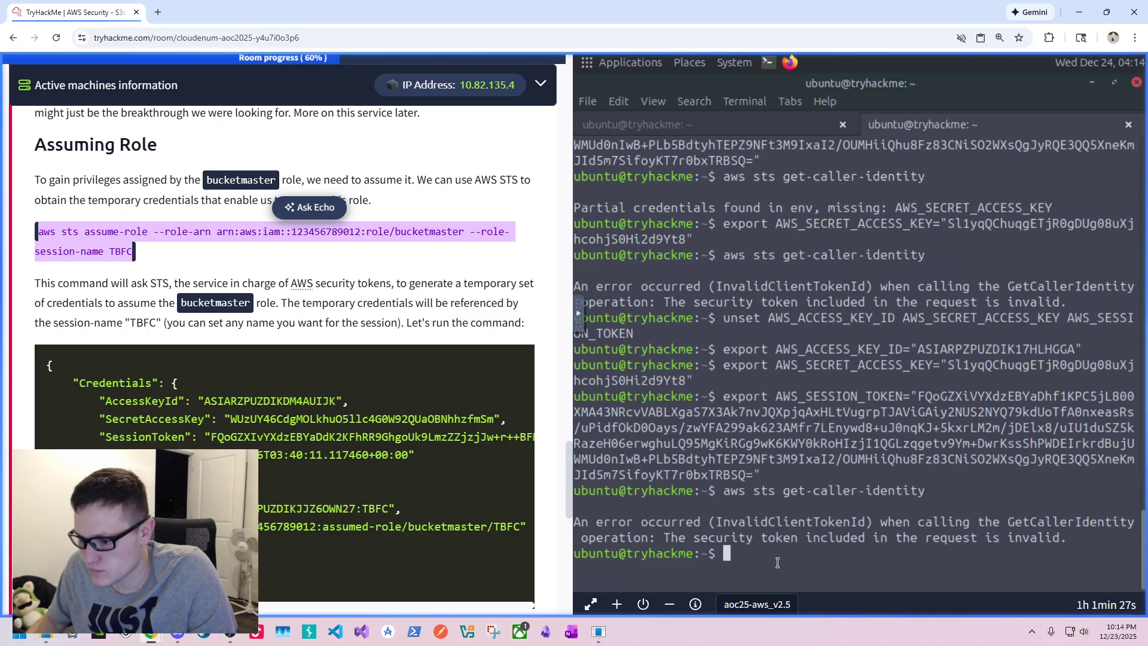
{"action": "key", "text": "ctrl+shift+v"}
{"action": "key", "text": "Return"}
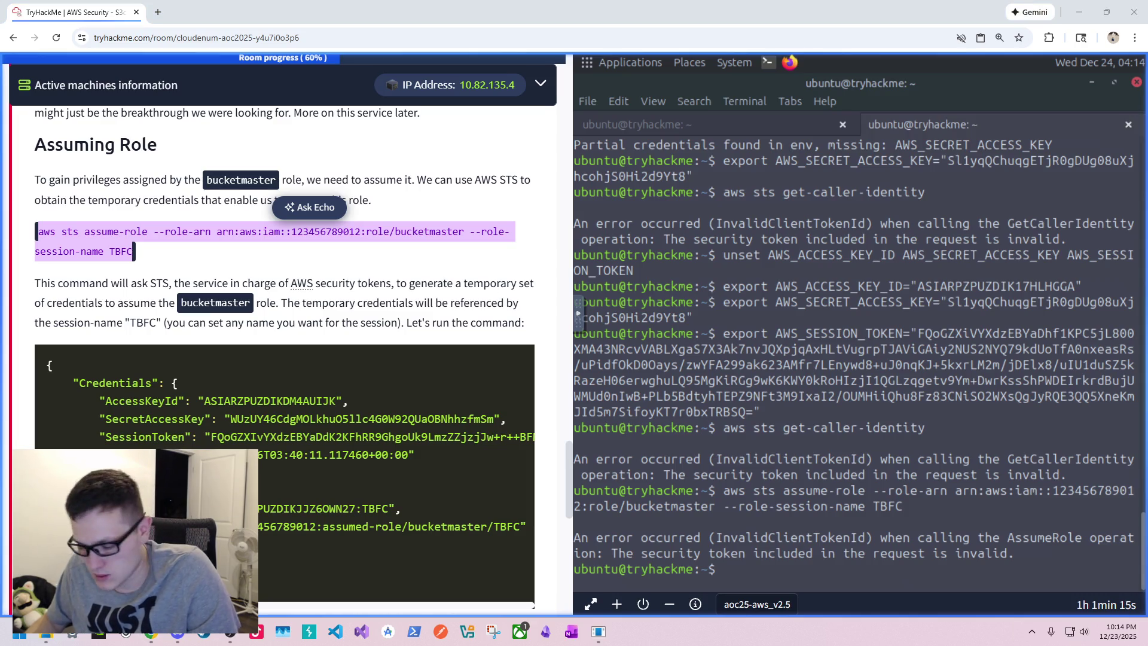
Unset the three AWS credential variables again
{"action": "left_click", "coordinate": [826, 571]}
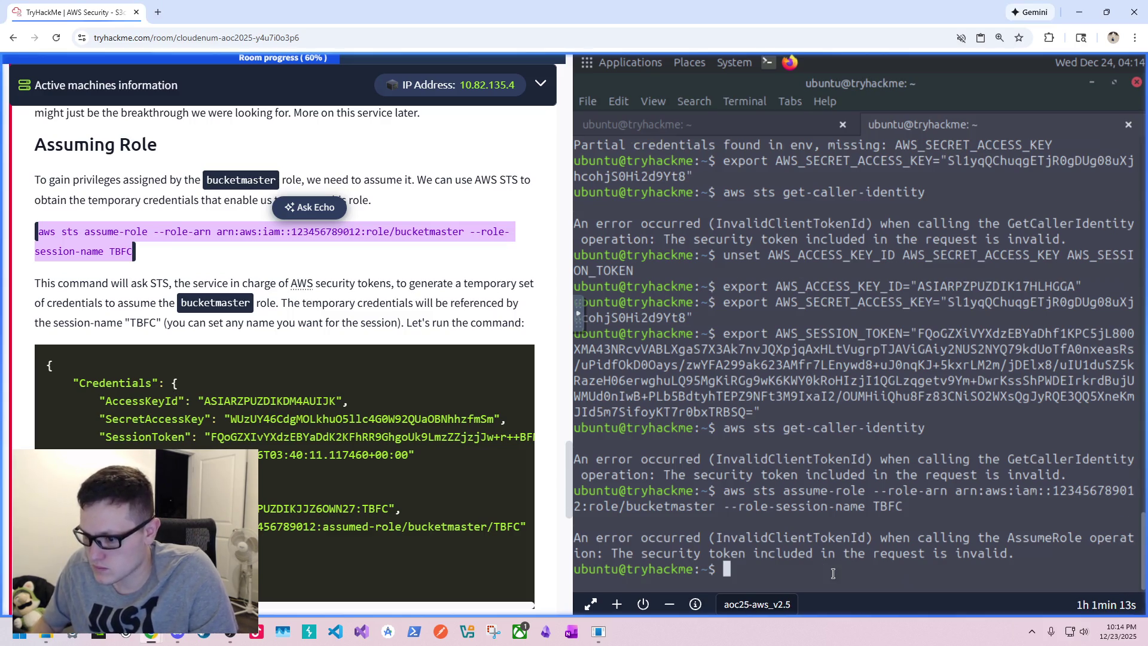
{"action": "key", "text": "ctrl+shift+v"}
{"action": "key", "text": "Return"}
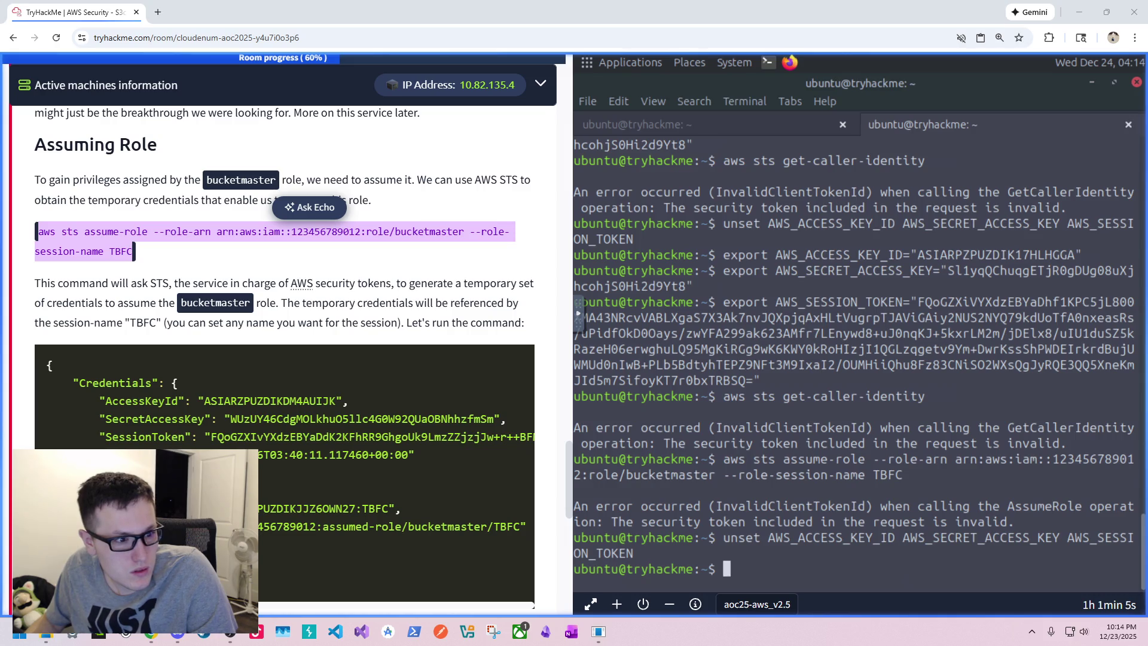
{"action": "scroll", "coordinate": [383, 390], "scroll_direction": "up", "scroll_amount": 10}
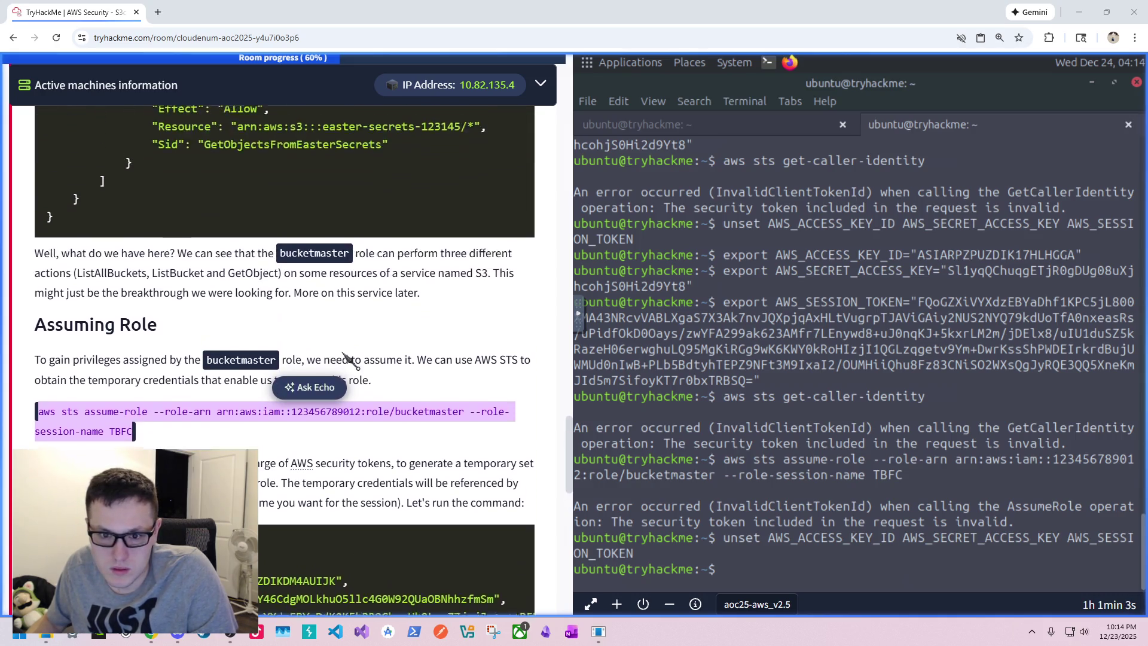
{"action": "scroll", "coordinate": [334, 424], "scroll_direction": "up", "scroll_amount": 5}
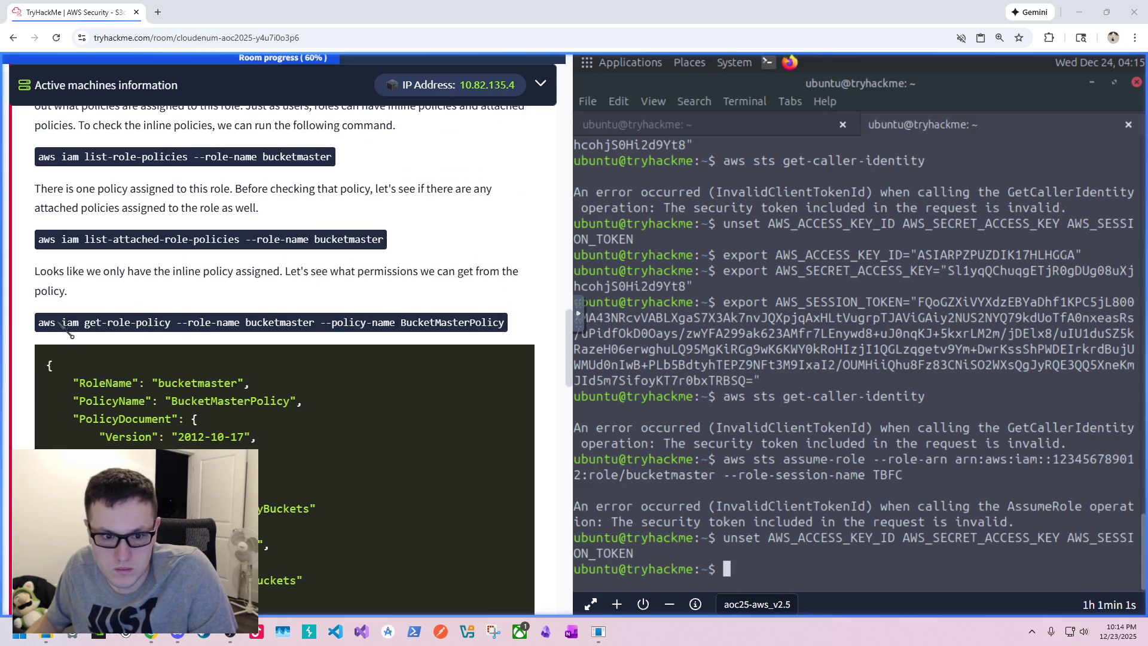
Copy and run the get-role-policy command for BucketMasterPolicy
{"action": "left_click_drag", "start_coordinate": [38, 323], "coordinate": [517, 319]}
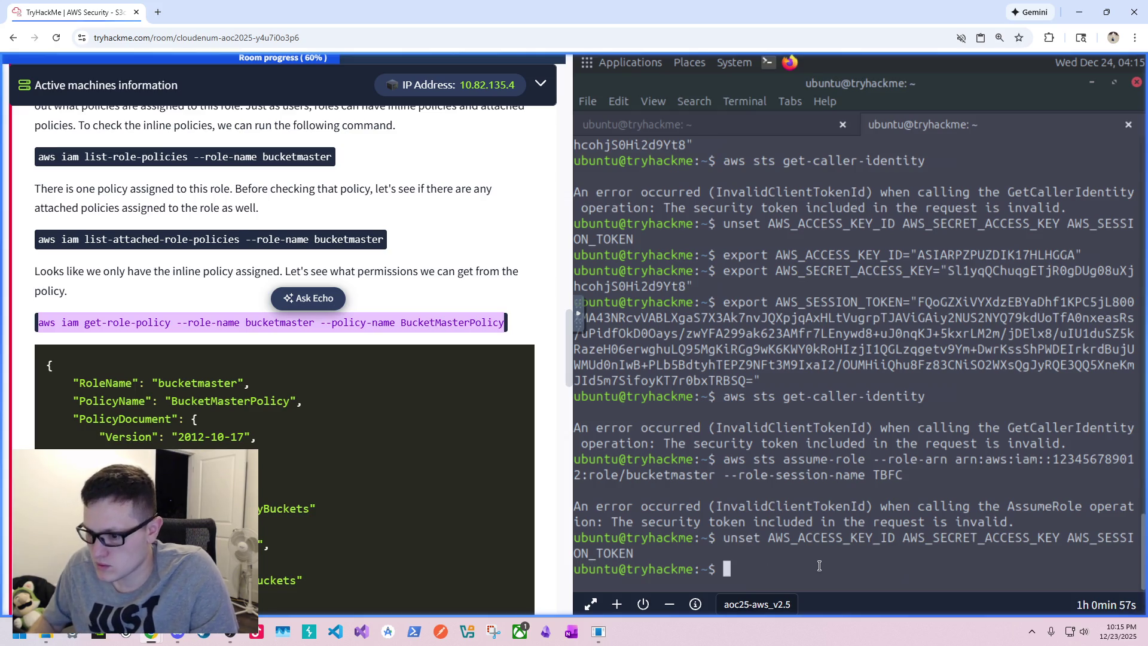
{"action": "key", "text": "ctrl+shift+v"}
{"action": "key", "text": "Return"}
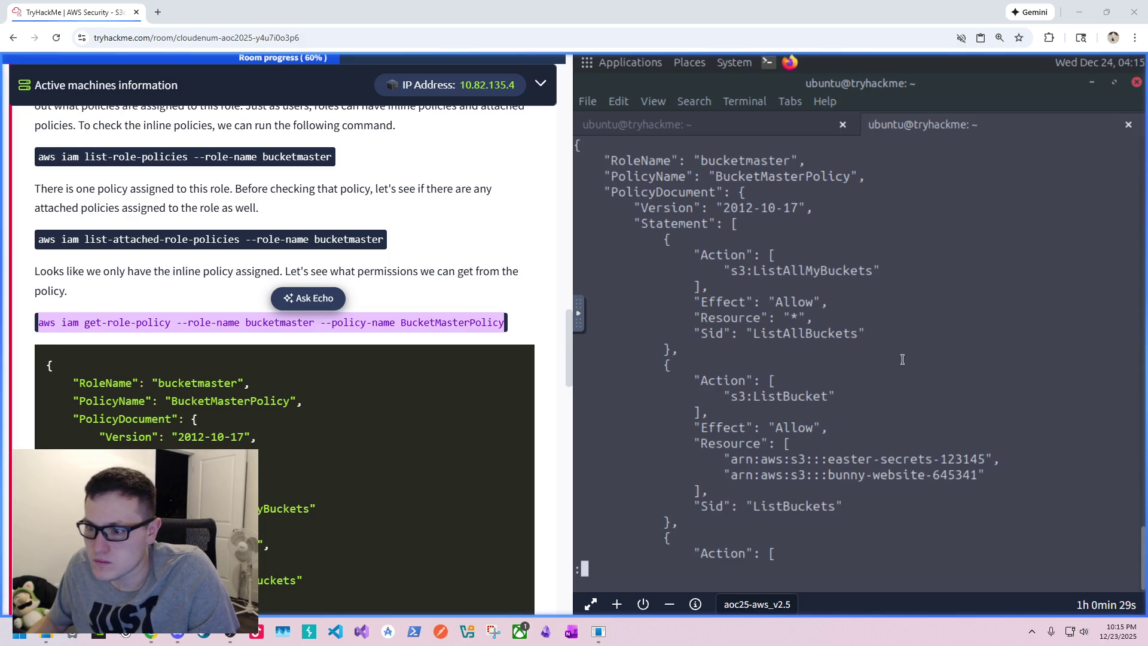
Page to the policy's s3:GetObject statement on easter-secrets-123145/*, then quit the pager
{"action": "scroll", "coordinate": [898, 352], "scroll_direction": "up", "scroll_amount": 2}
{"action": "scroll", "coordinate": [893, 347], "scroll_direction": "down", "scroll_amount": 2}
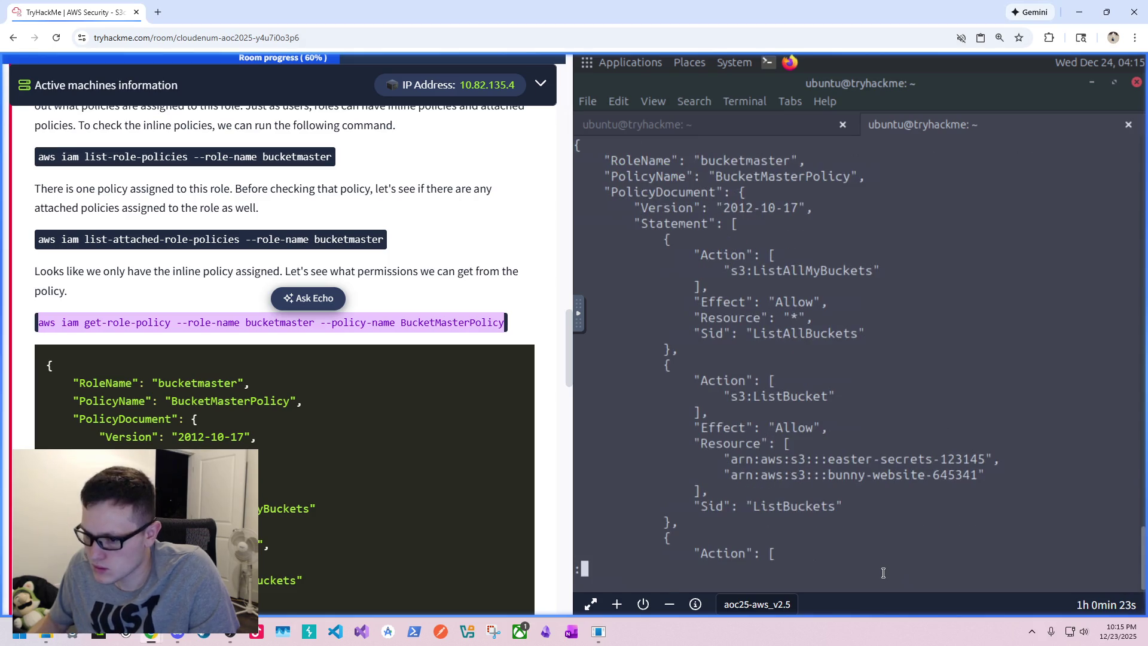
{"action": "key", "text": "Down"}
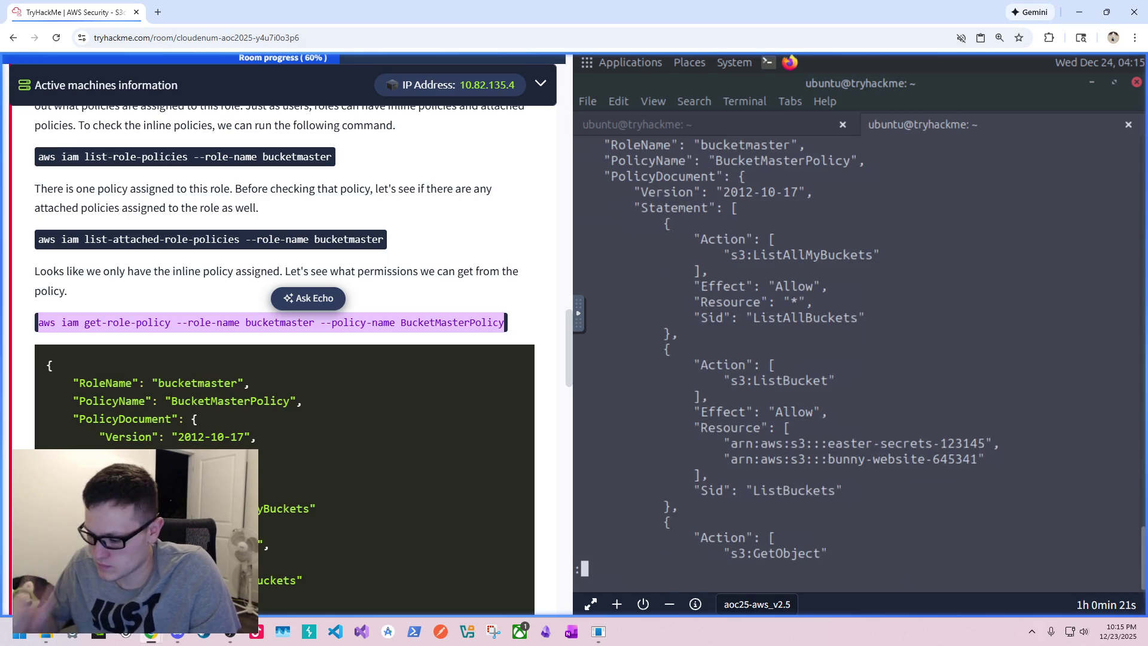
{"action": "key", "text": "Down"}
{"action": "key", "text": "Down"}
{"action": "key", "text": "Down"}
{"action": "key", "text": "Down"}
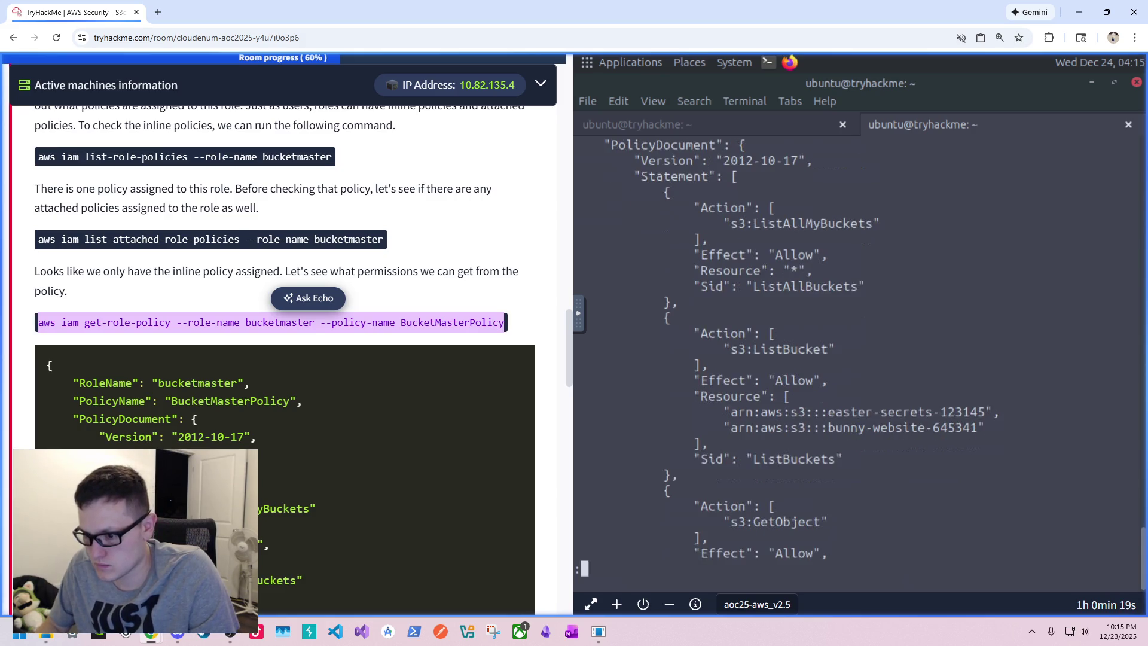
{"action": "key", "text": "Down"}
{"action": "key", "text": "Down"}
{"action": "key", "text": "Down"}
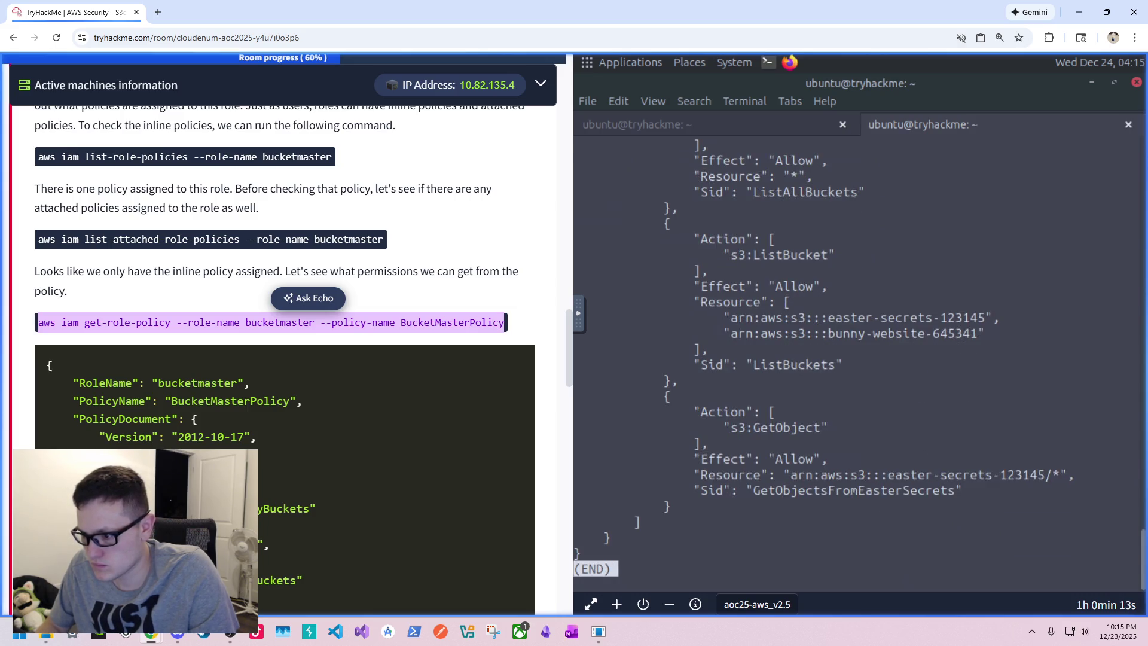
{"action": "key", "text": "Down"}
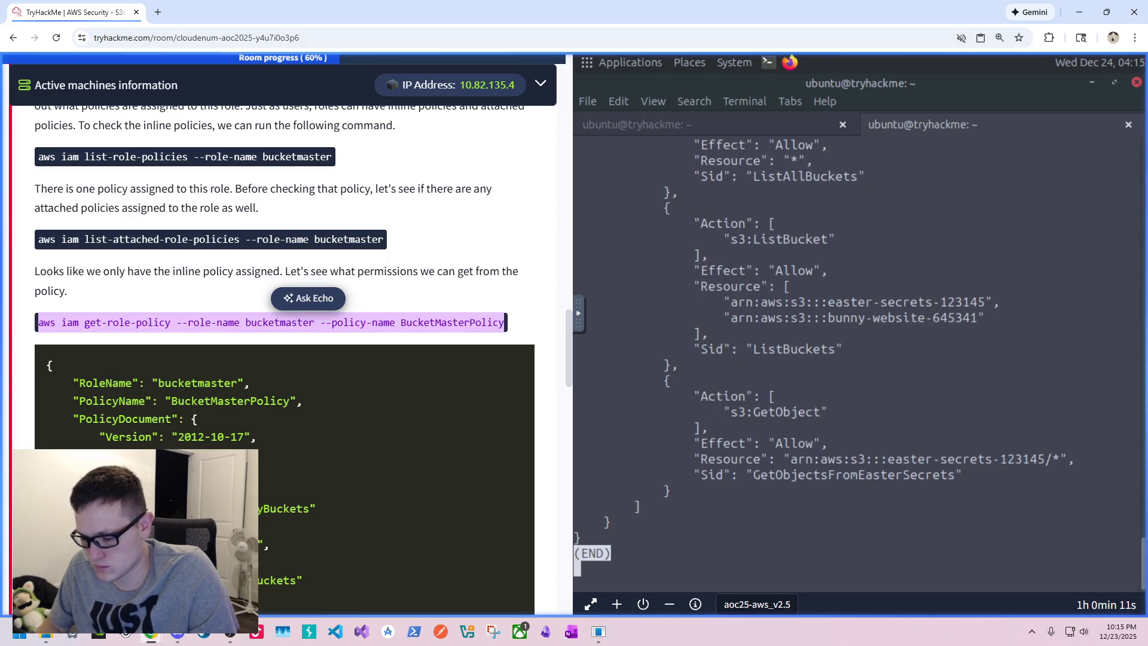
{"action": "key", "text": "ctrl+c"}
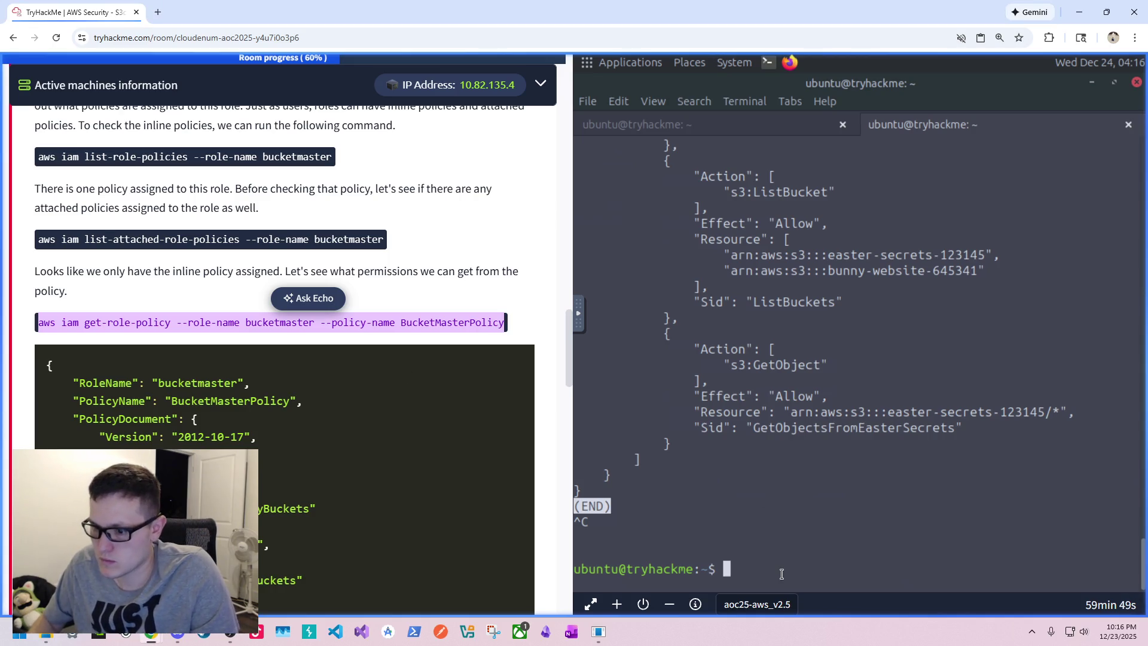
Run the bucketmaster assume-role command, receiving session credentials expiring 2025-12-24T05:16:21
{"action": "key", "text": "ctrl+shift+v"}
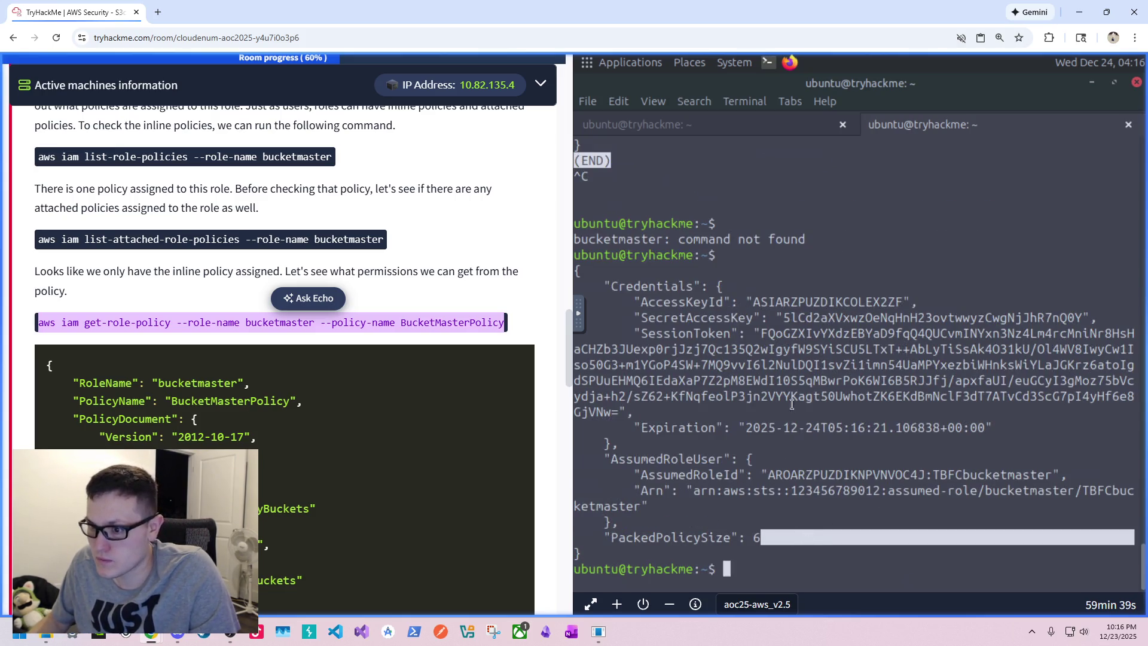
{"action": "left_click", "coordinate": [784, 503]}
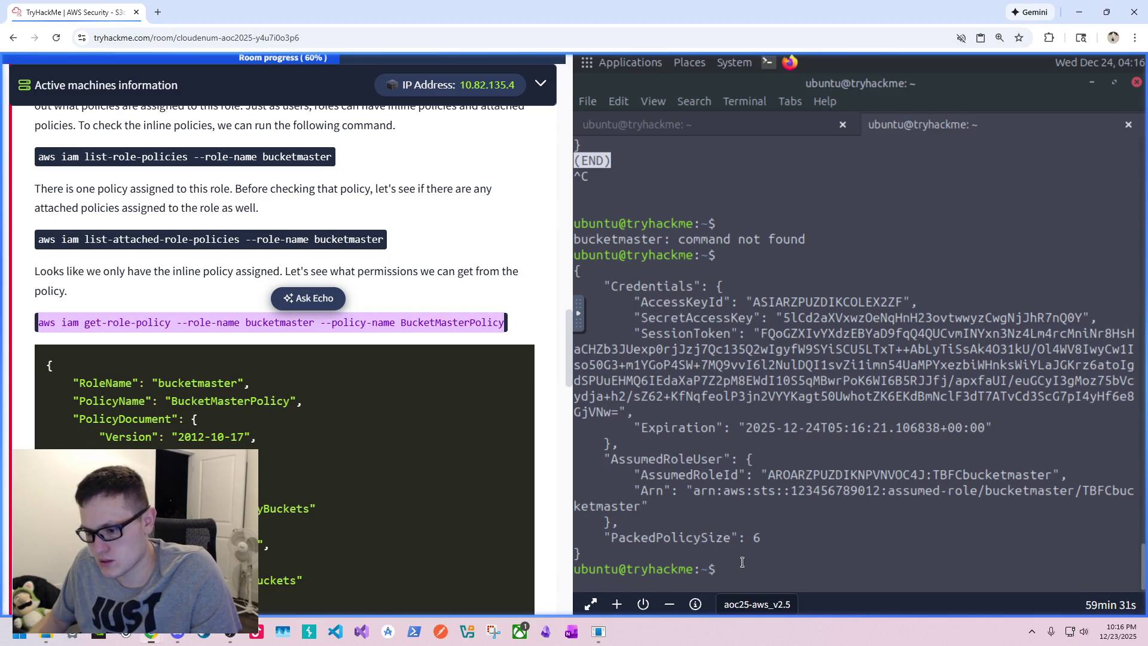
{"action": "triple_click", "coordinate": [777, 573]}
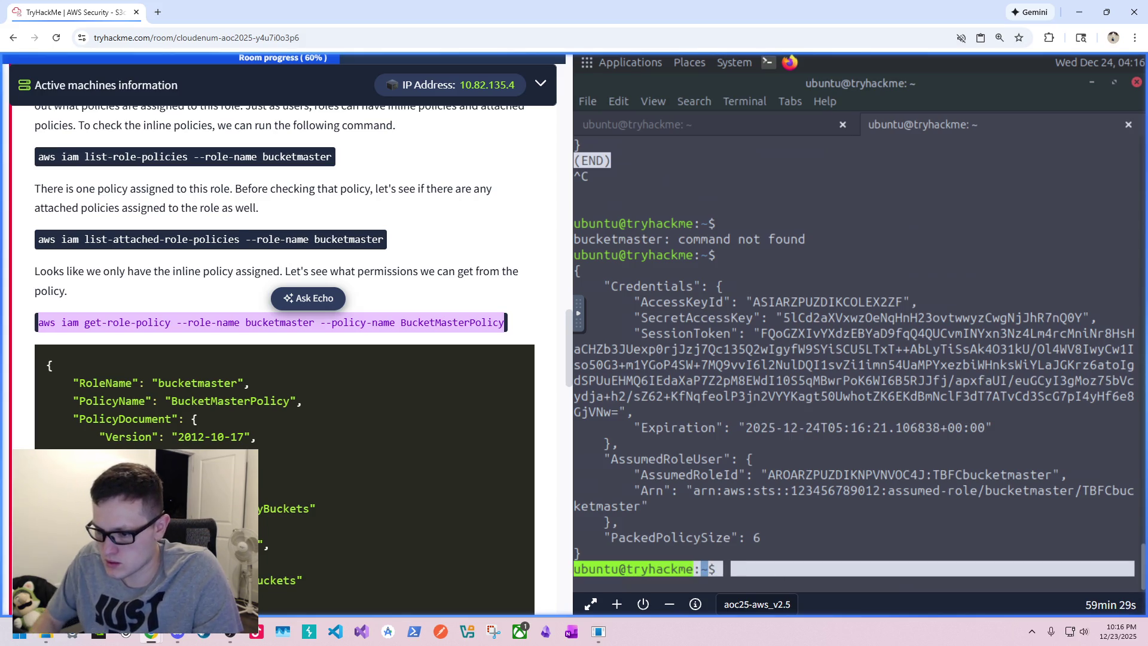
{"action": "left_click", "coordinate": [793, 520]}
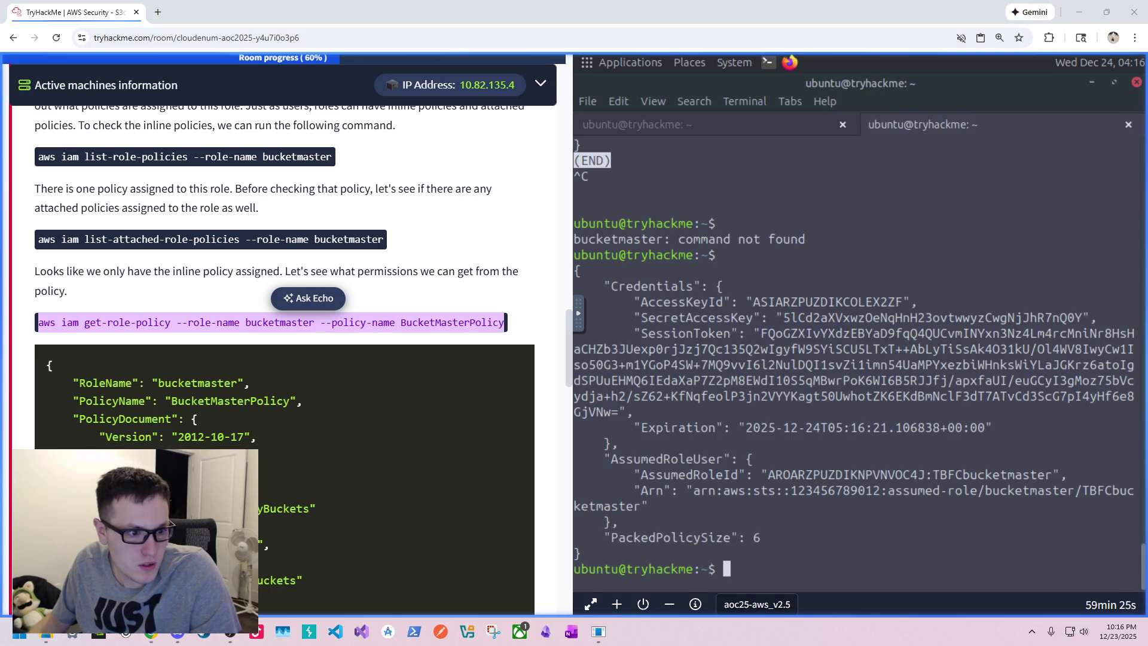
{"action": "left_click", "coordinate": [802, 565]}
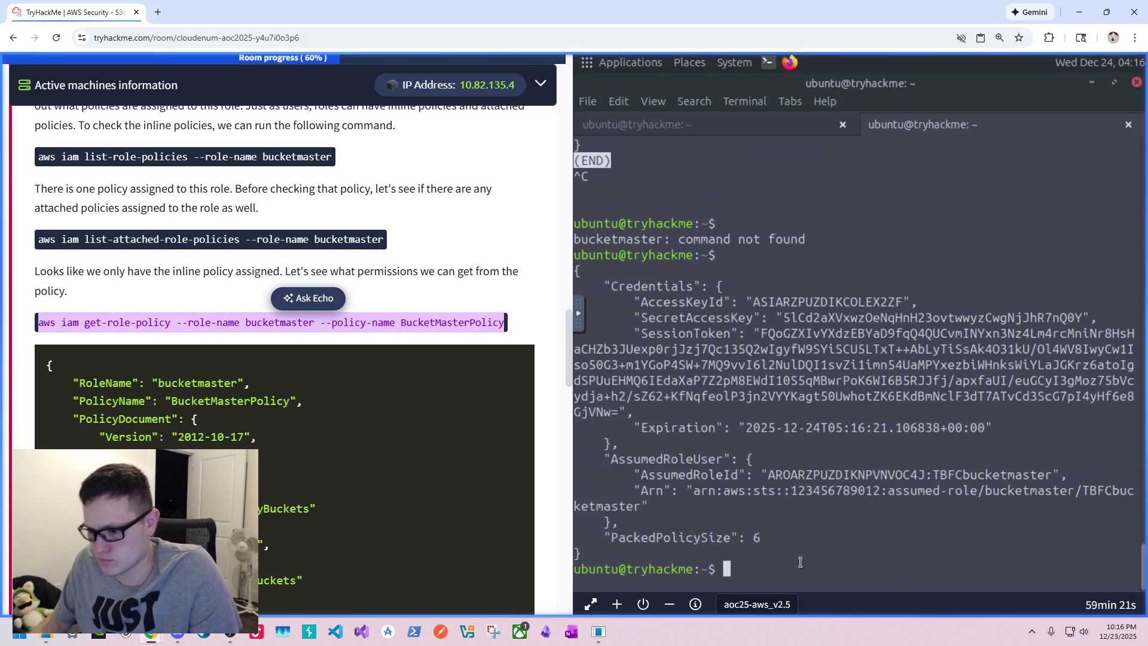
Rerun the bucketmaster assume-role for new credentials expiring 05:16:42
{"action": "key", "text": "Up"}
{"action": "key", "text": "Return"}
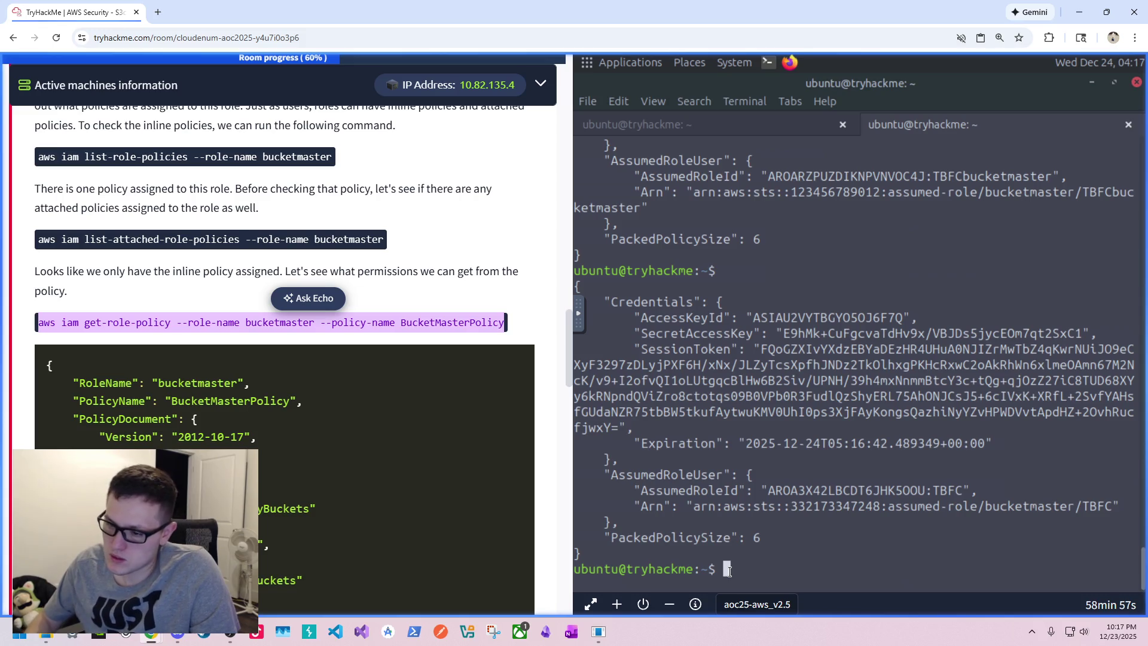
{"action": "key", "text": "Return"}
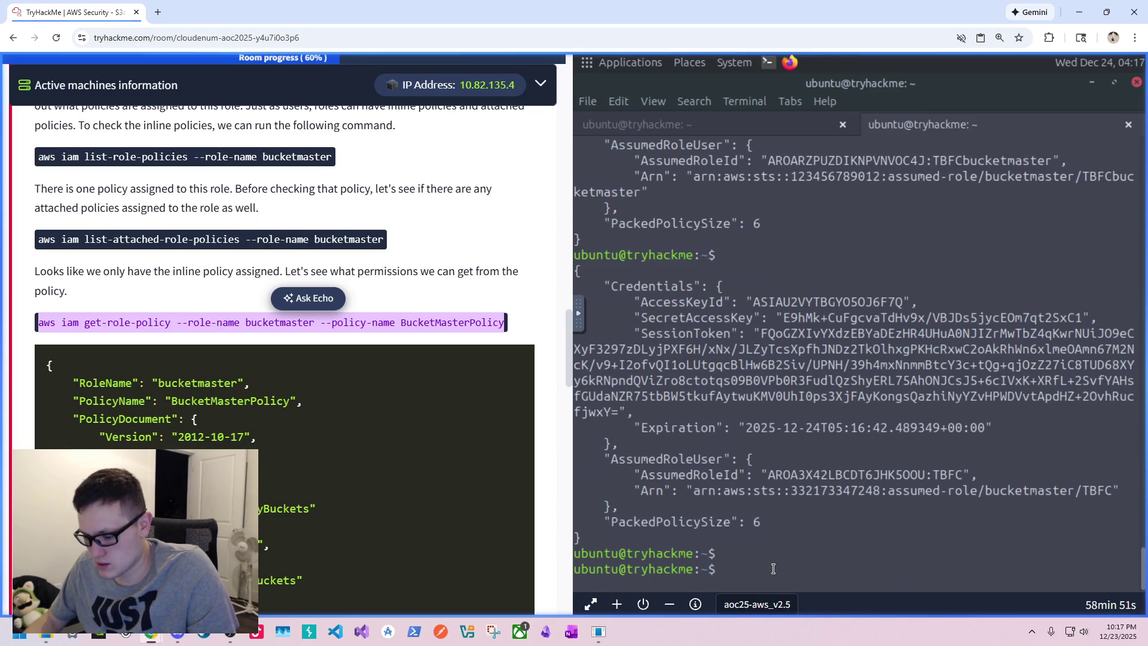
{"action": "key", "text": "Return"}
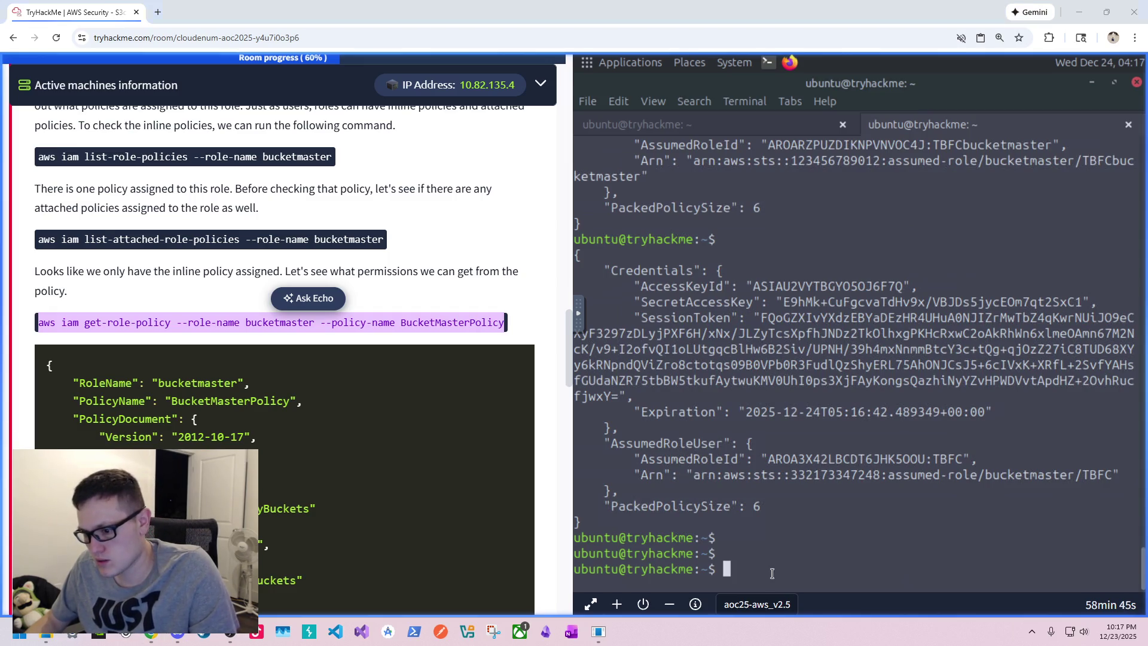
{"action": "key", "text": "Return"}
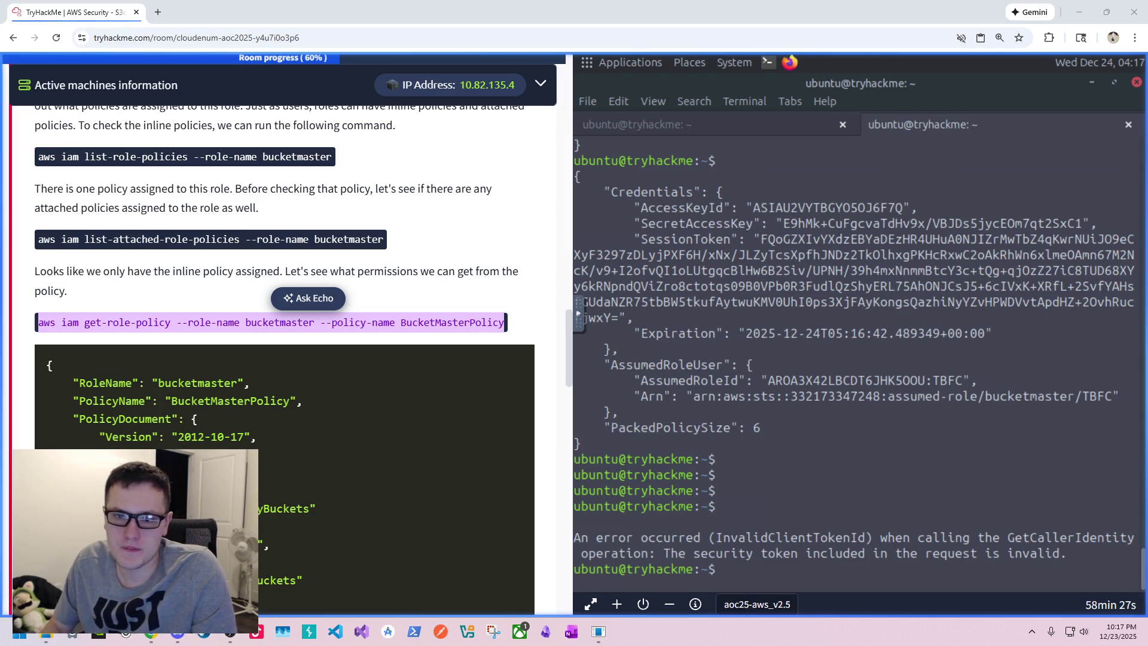
Scroll the lesson page toward Task 4
{"action": "scroll", "coordinate": [803, 382], "scroll_direction": "up", "scroll_amount": 3}
{"action": "scroll", "coordinate": [803, 382], "scroll_direction": "down", "scroll_amount": 1}
{"action": "scroll", "coordinate": [803, 382], "scroll_direction": "down", "scroll_amount": 2}
{"action": "scroll", "coordinate": [358, 410], "scroll_direction": "down", "scroll_amount": 15}
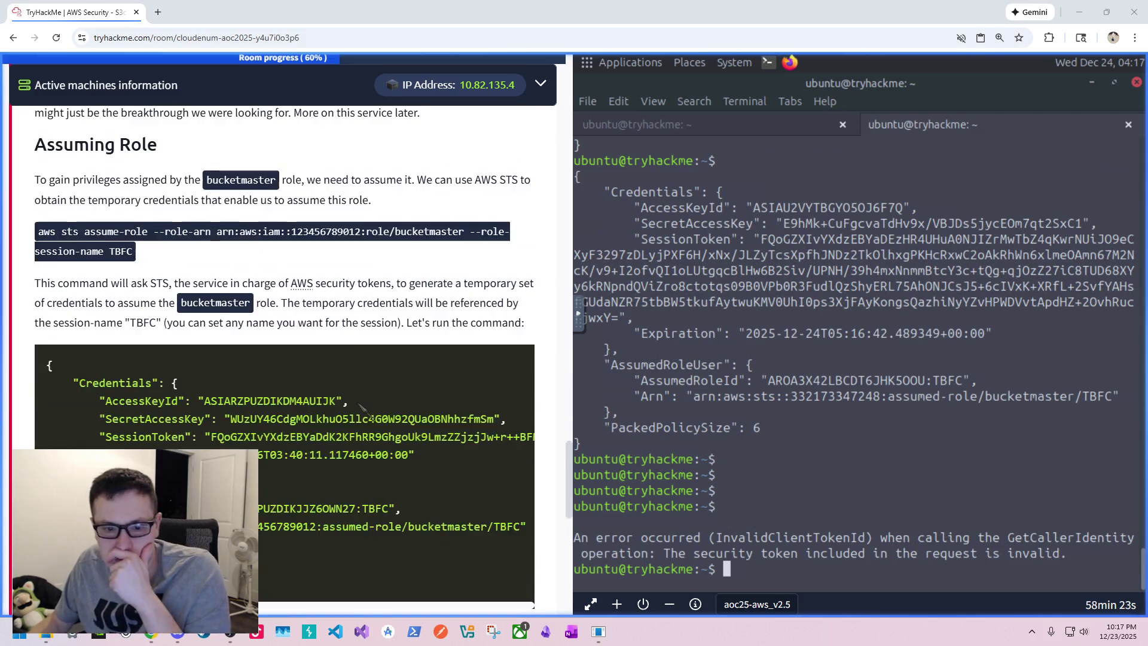
{"action": "scroll", "coordinate": [357, 410], "scroll_direction": "down", "scroll_amount": 5}
{"action": "scroll", "coordinate": [269, 422], "scroll_direction": "up", "scroll_amount": 20}
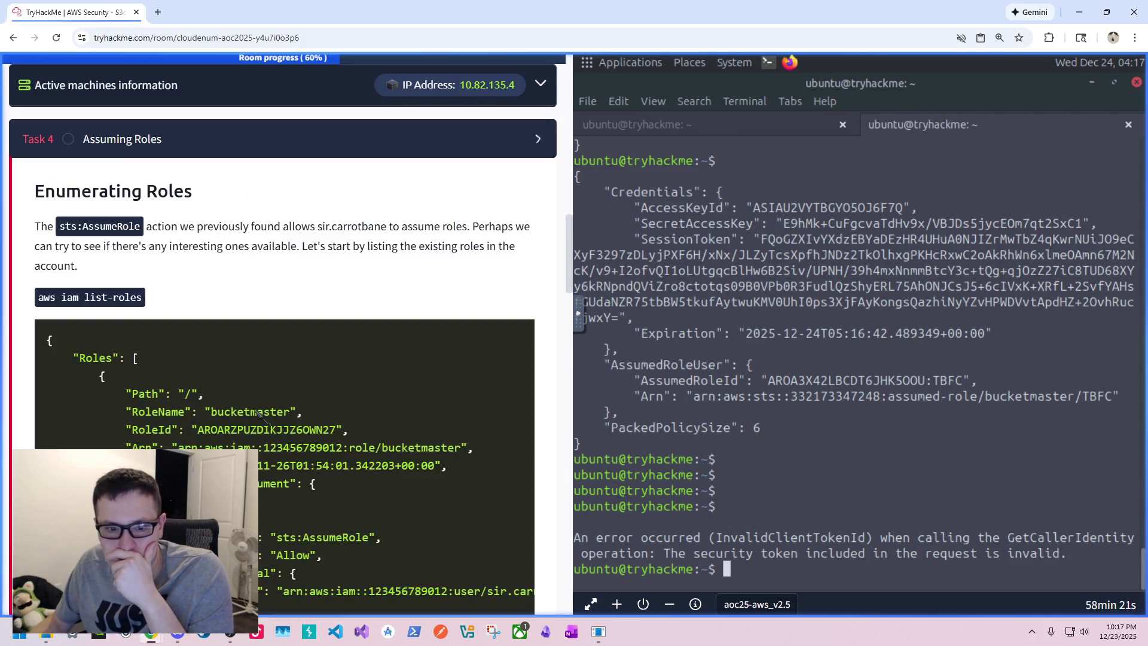
Scroll to 'Listing Contents From a Bucket' and select the aws s3api list-buckets command
{"action": "scroll", "coordinate": [269, 422], "scroll_direction": "up", "scroll_amount": 3}
{"action": "scroll", "coordinate": [149, 269], "scroll_direction": "down", "scroll_amount": 3}
{"action": "scroll", "coordinate": [84, 197], "scroll_direction": "up", "scroll_amount": 3}
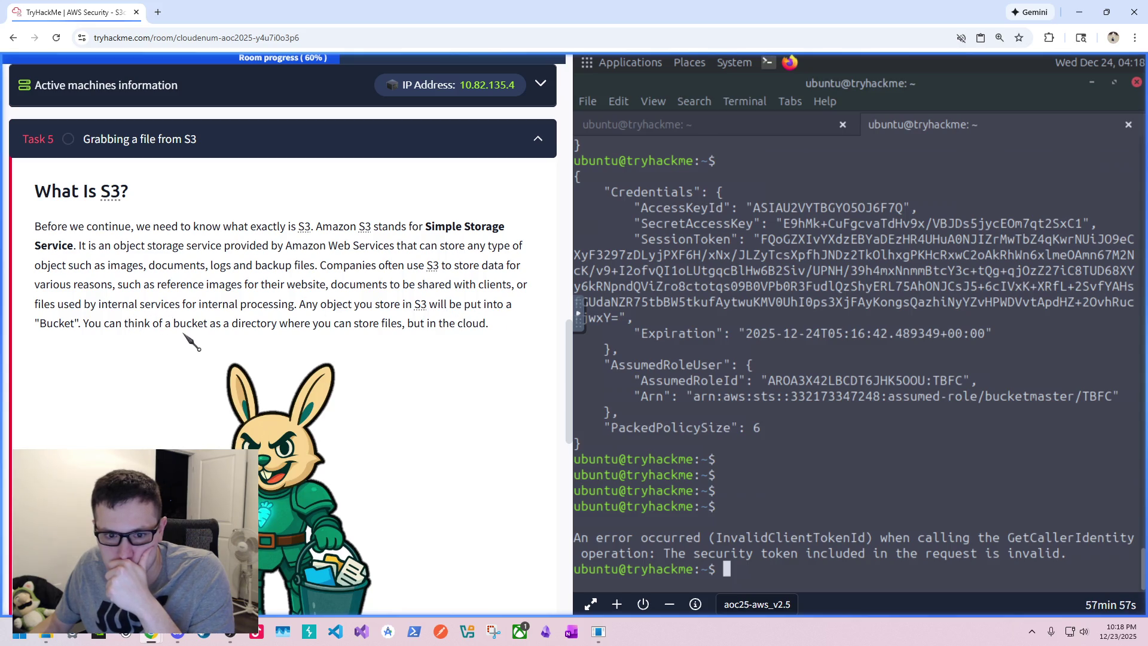
{"action": "scroll", "coordinate": [383, 340], "scroll_direction": "down", "scroll_amount": 2}
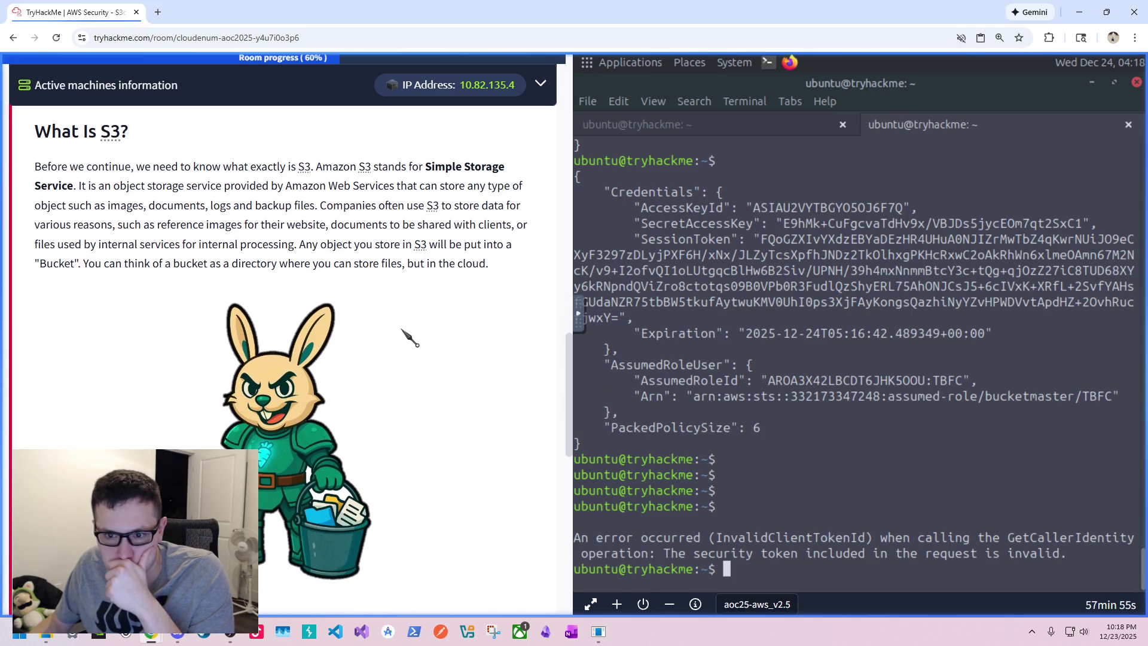
{"action": "scroll", "coordinate": [411, 338], "scroll_direction": "down", "scroll_amount": 6}
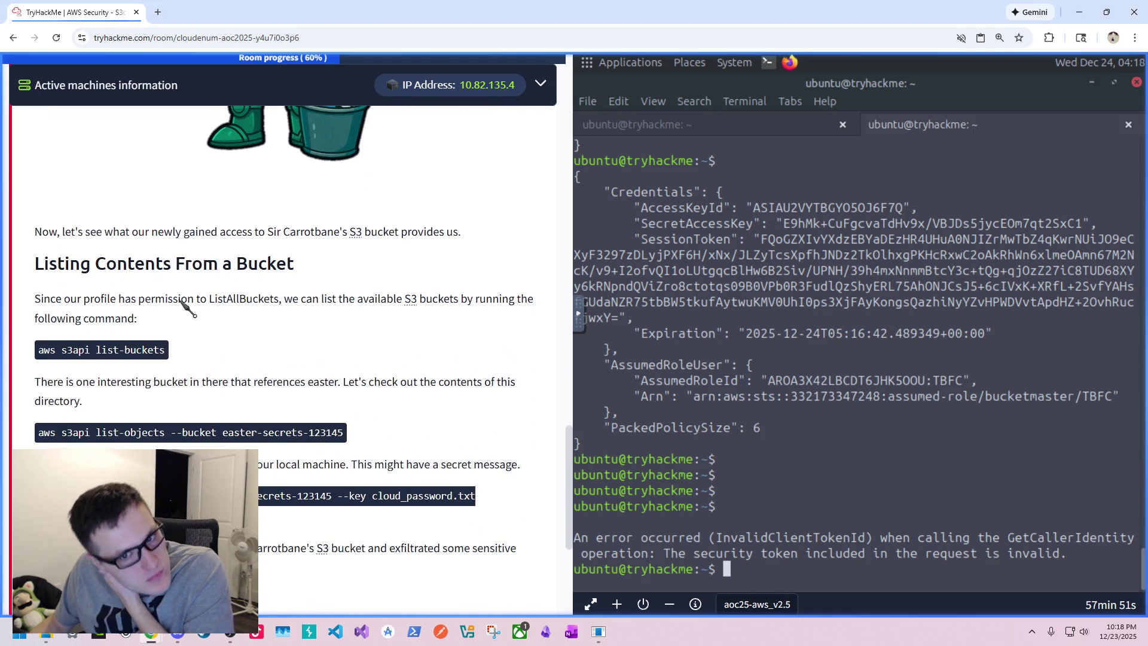
{"action": "scroll", "coordinate": [198, 302], "scroll_direction": "down", "scroll_amount": 3}
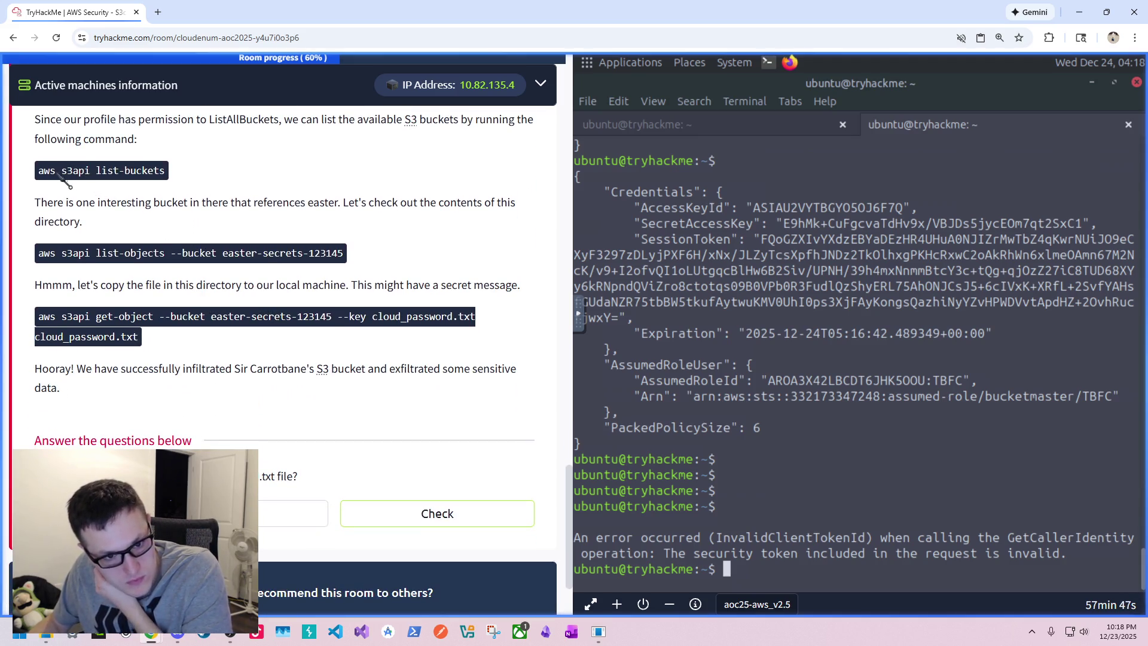
{"action": "left_click_drag", "start_coordinate": [48, 173], "coordinate": [164, 172]}
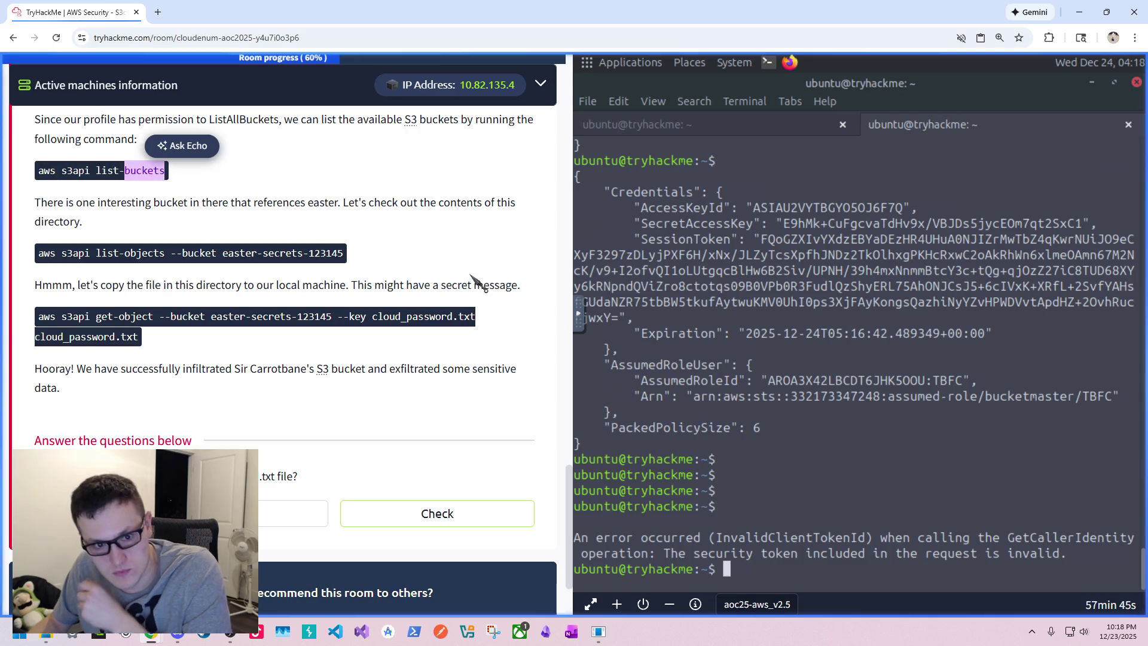
{"action": "left_click_drag", "start_coordinate": [461, 284], "coordinate": [471, 285]}
{"action": "left_click_drag", "start_coordinate": [40, 172], "coordinate": [166, 172]}
{"action": "key", "text": "ctrl+c"}
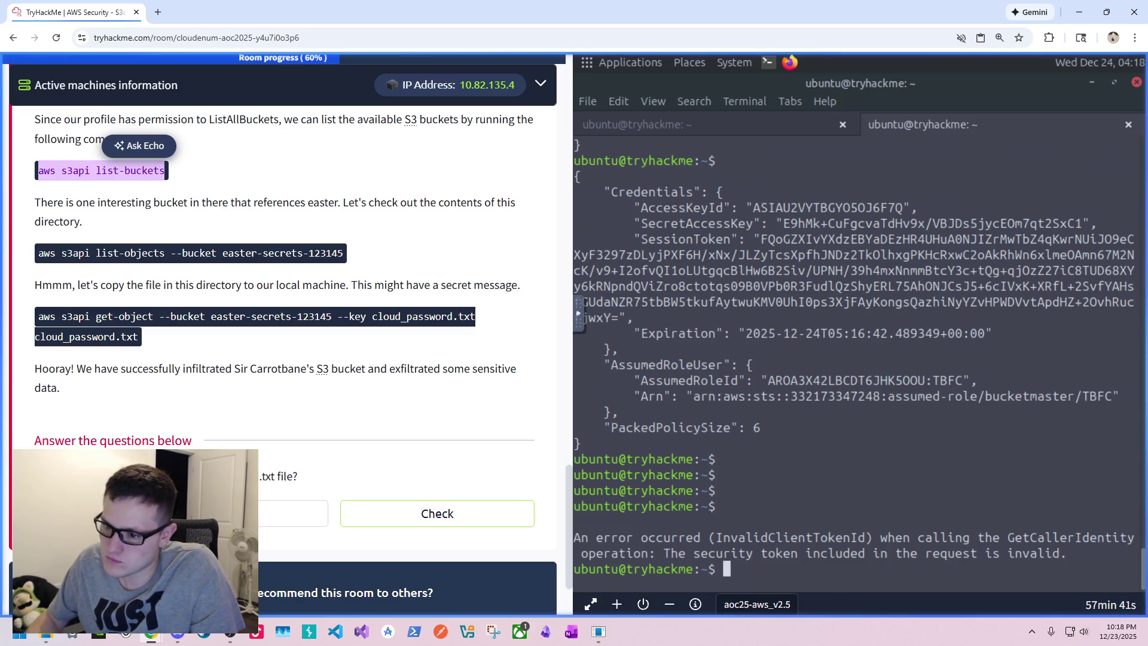
Run list-buckets, clear the screen, and close the old terminal window
{"action": "key", "text": "Return"}
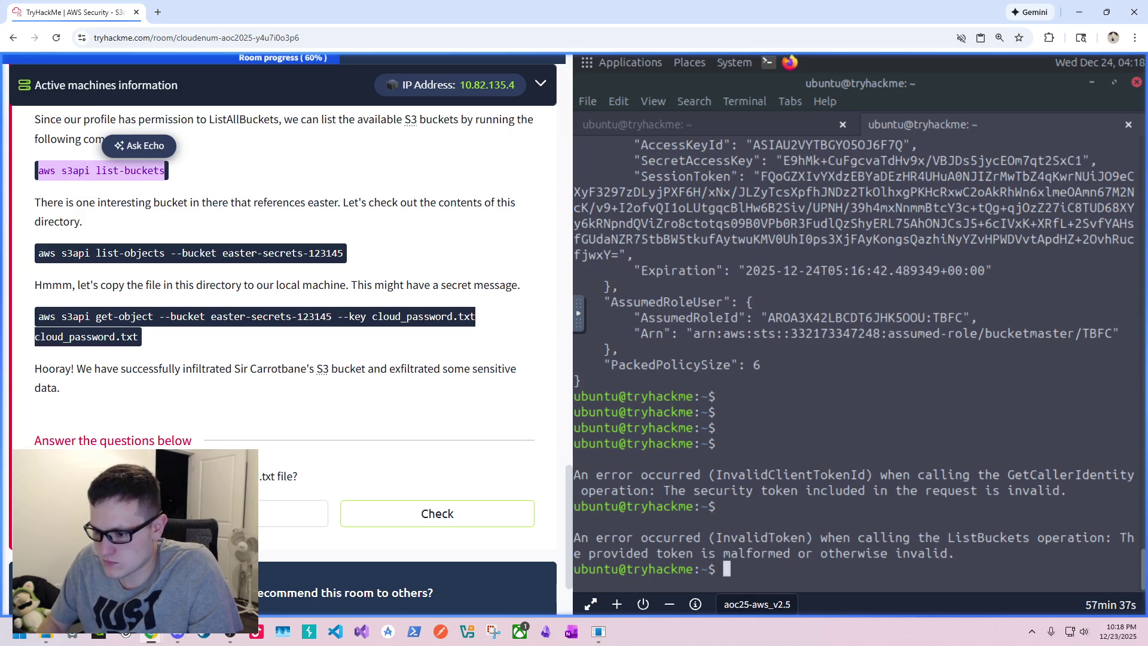
{"action": "key", "text": "ctrl+l"}
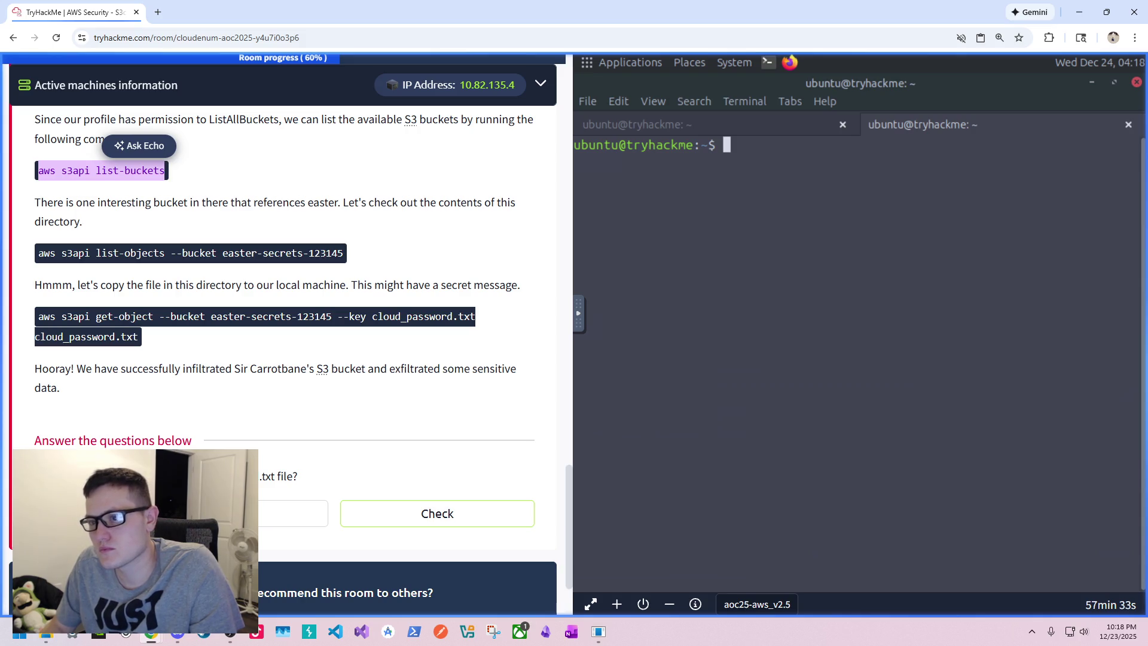
{"action": "key", "text": "Return"}
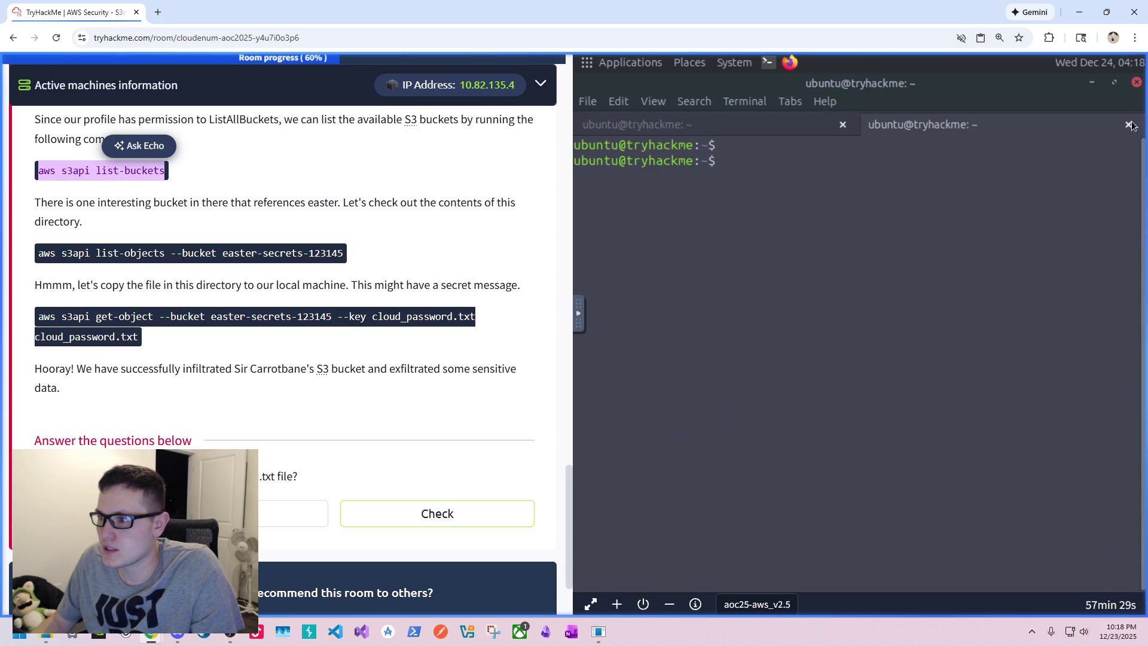
{"action": "key", "text": "ctrl+d"}
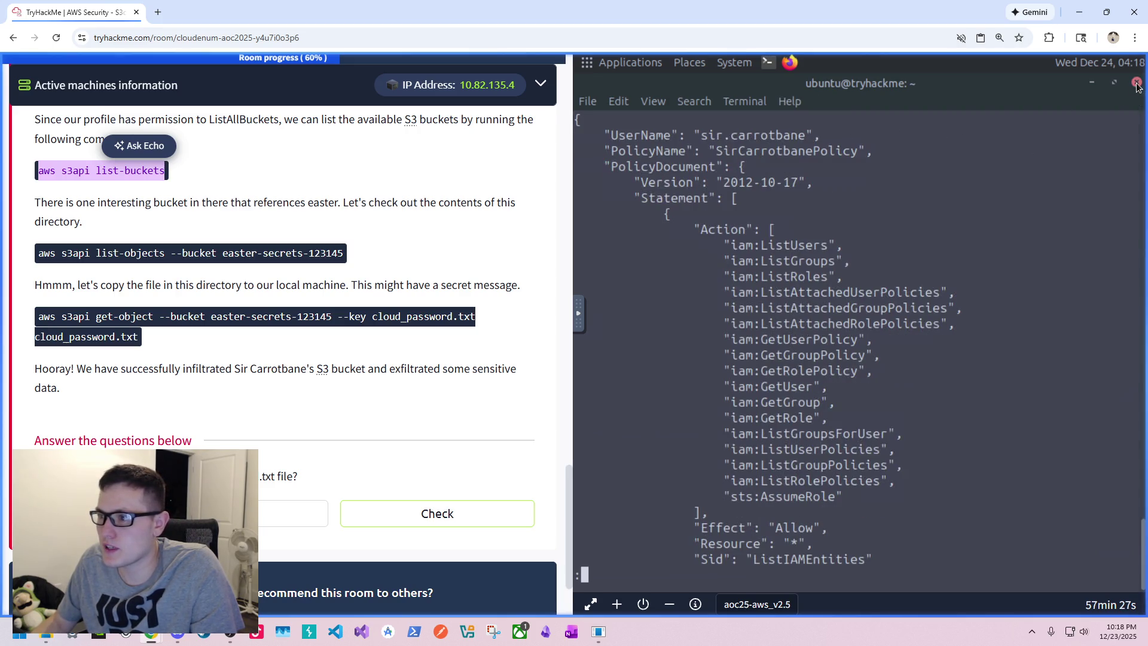
{"action": "left_click", "coordinate": [1137, 82]}
{"action": "key", "text": "Tab"}
{"action": "key", "text": "Return"}
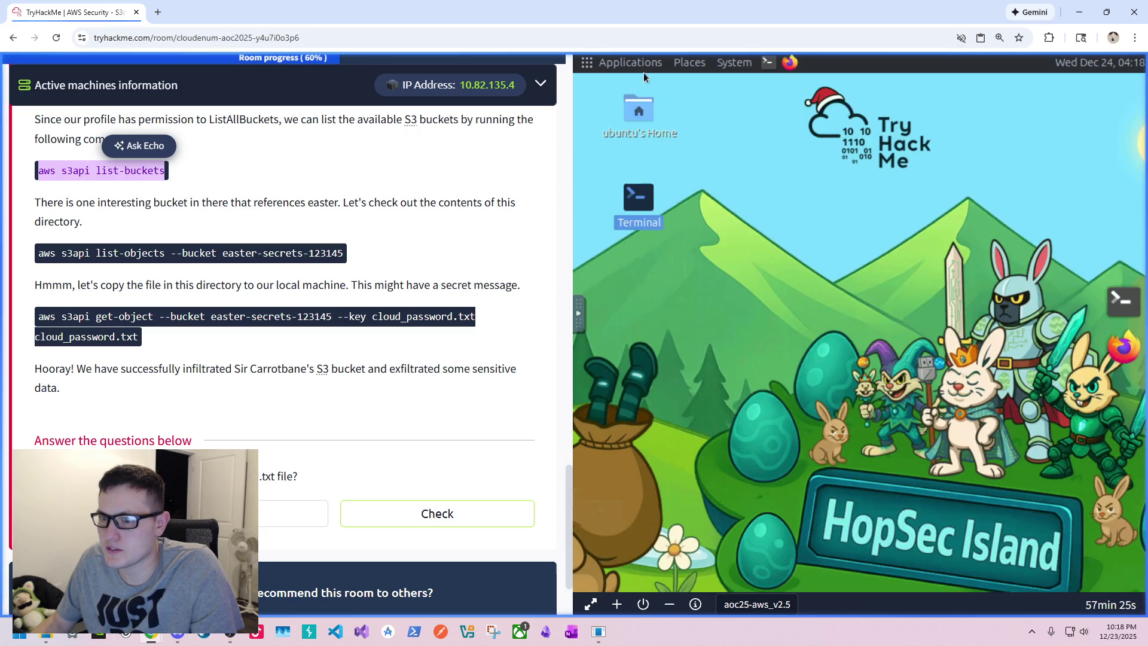
Open a maximized fresh terminal and rerun aws s3api list-buckets, which returns AccessDenied
{"action": "double_click", "coordinate": [640, 196]}
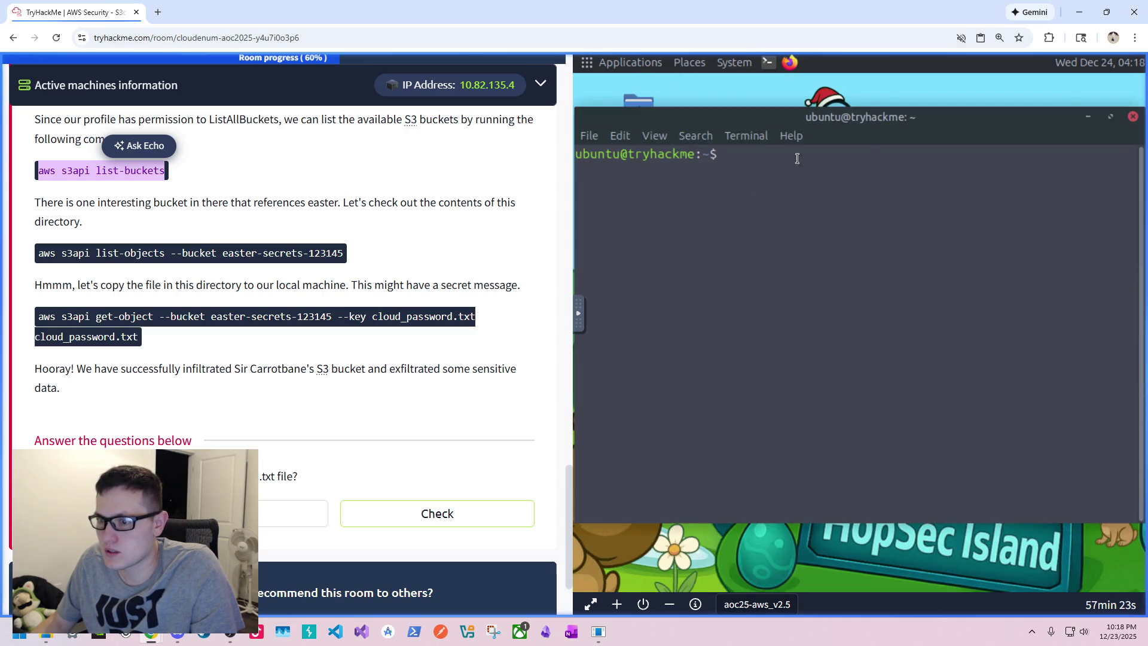
{"action": "left_click", "coordinate": [1111, 117]}
{"action": "type", "text": "clear"}
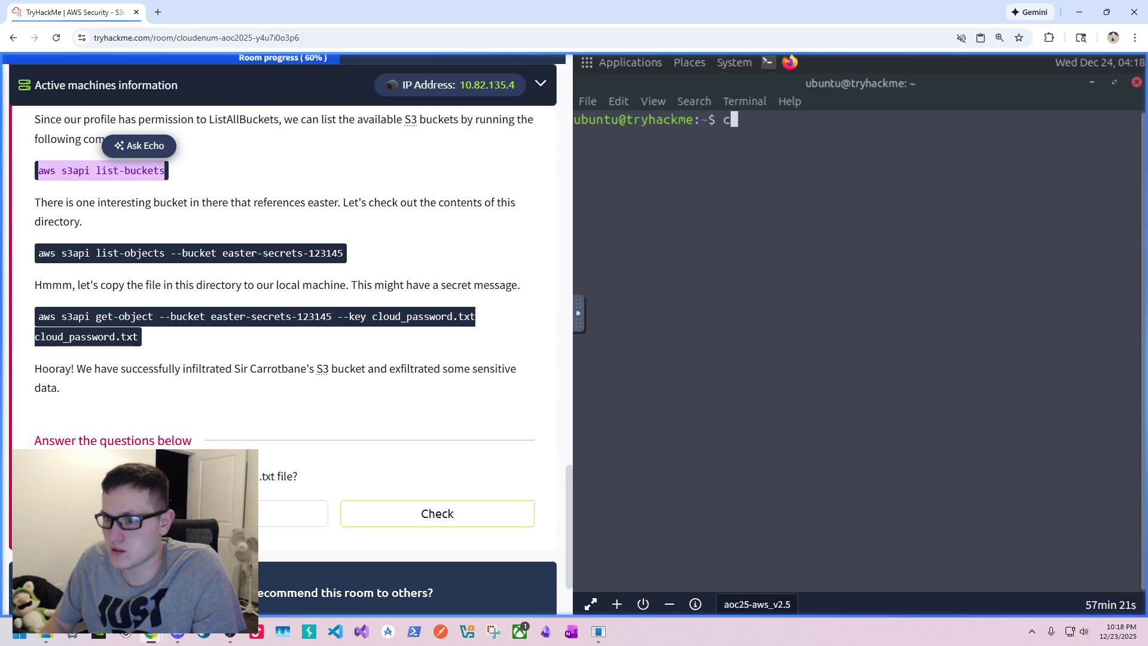
{"action": "key", "text": "Return"}
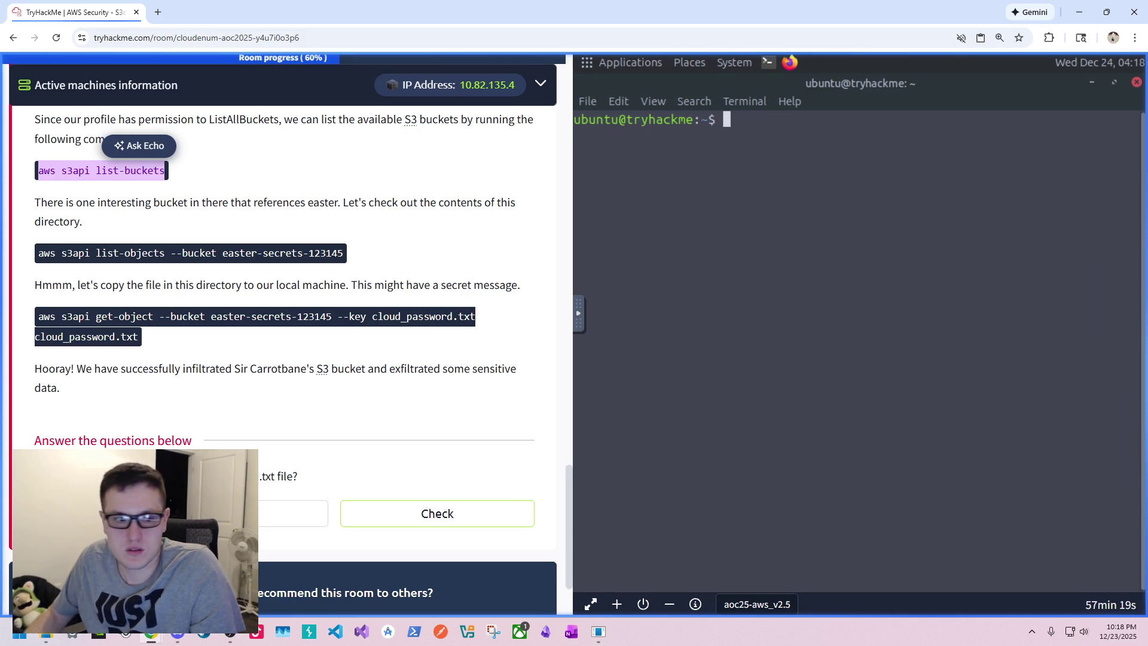
{"action": "left_click_drag", "start_coordinate": [38, 172], "coordinate": [167, 172]}
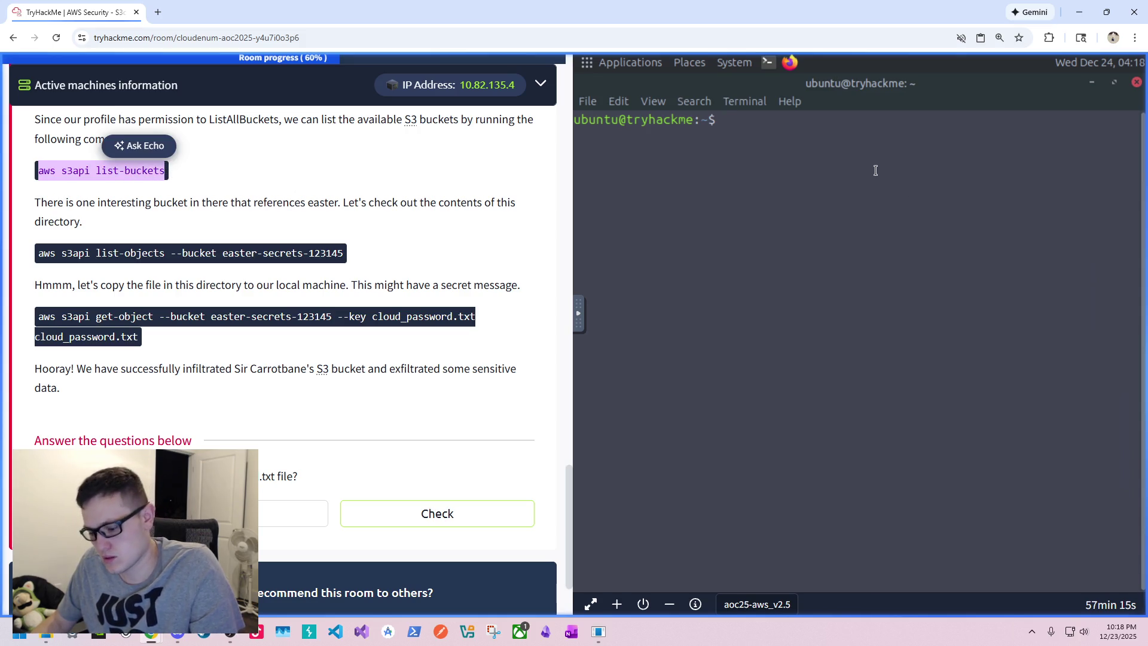
{"action": "key", "text": "ctrl+shift+v"}
{"action": "key", "text": "Return"}
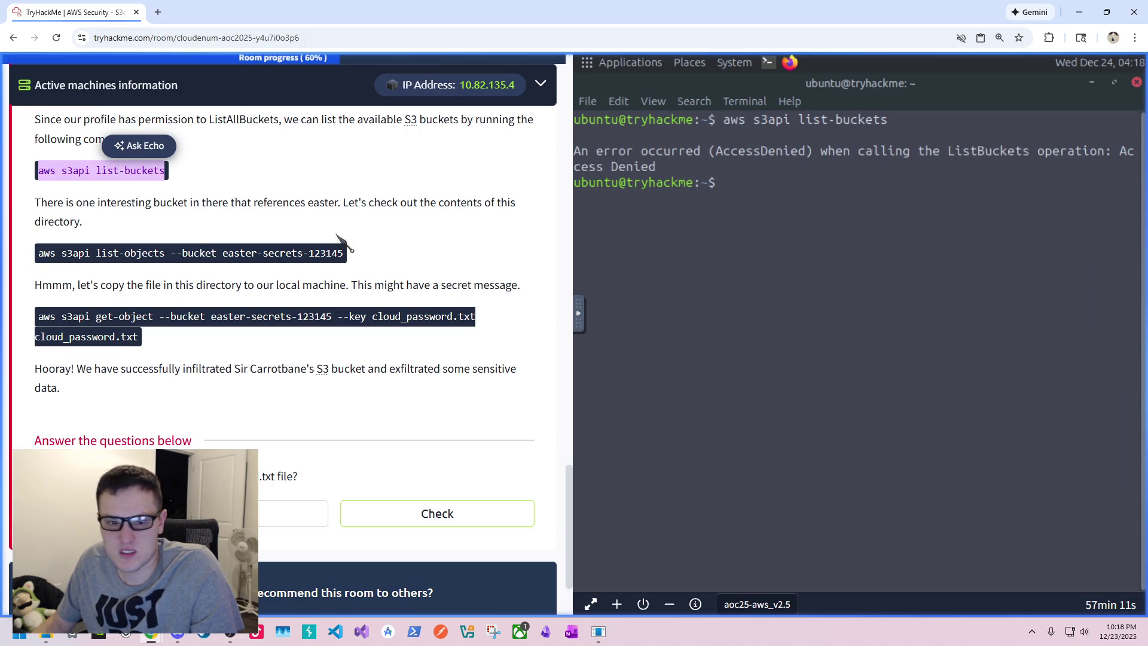
Expand Task 4 'Assuming Roles' in the lesson
{"action": "scroll", "coordinate": [276, 316], "scroll_direction": "up", "scroll_amount": 3}
{"action": "scroll", "coordinate": [276, 316], "scroll_direction": "up", "scroll_amount": 10}
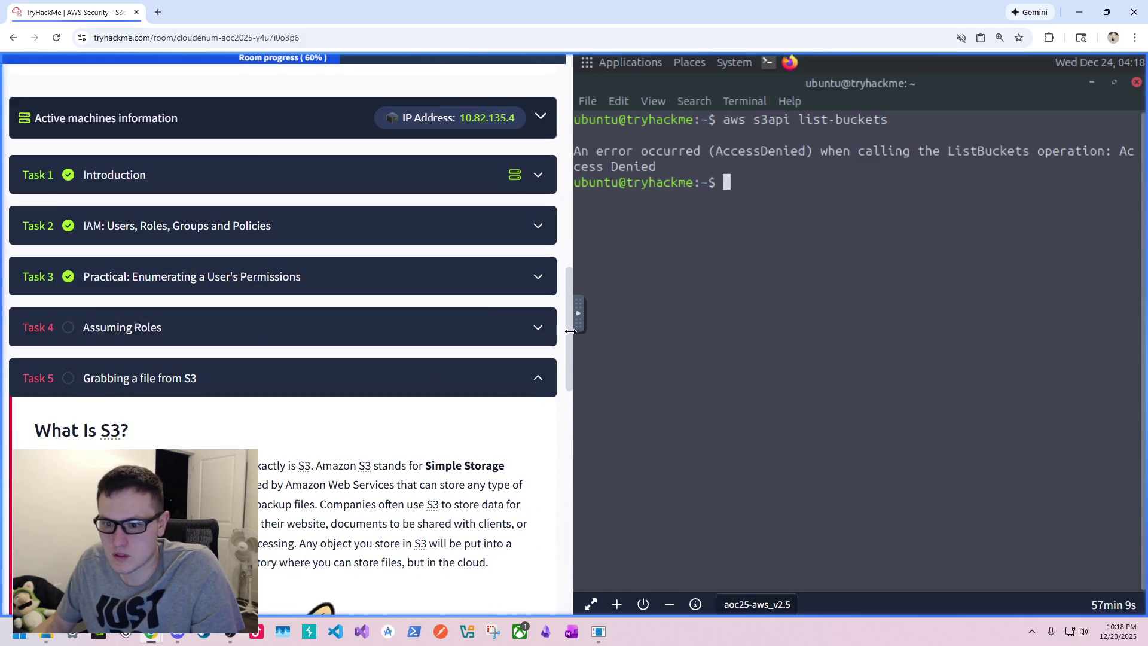
{"action": "left_click", "coordinate": [538, 324]}
{"action": "scroll", "coordinate": [441, 359], "scroll_direction": "down", "scroll_amount": 10}
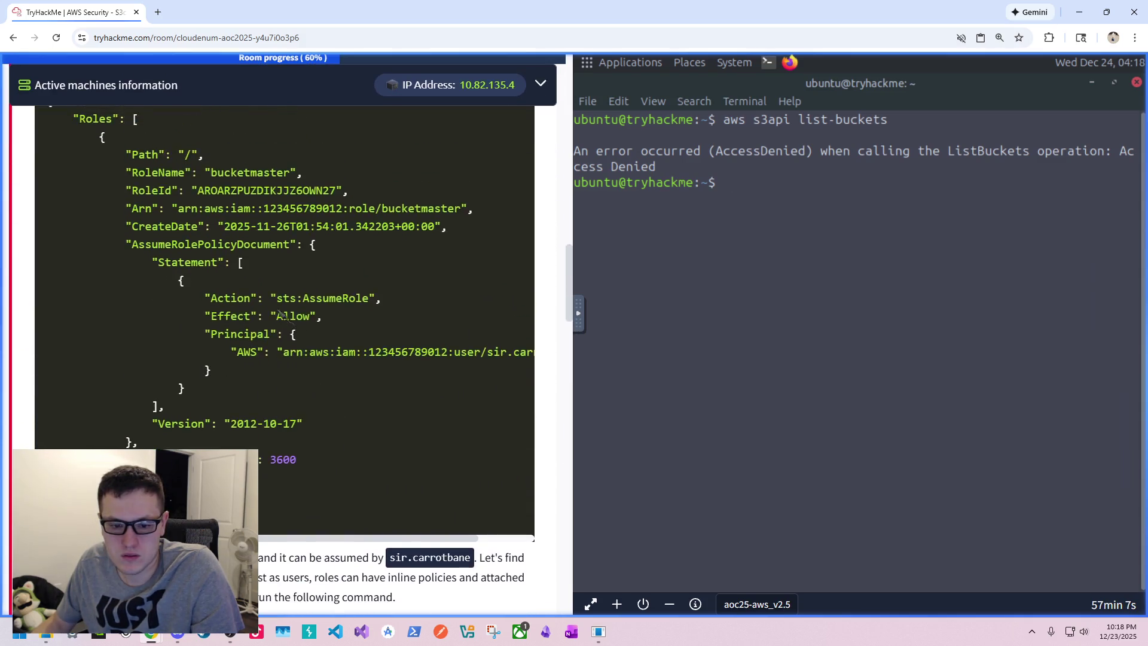
{"action": "scroll", "coordinate": [310, 375], "scroll_direction": "down", "scroll_amount": 15}
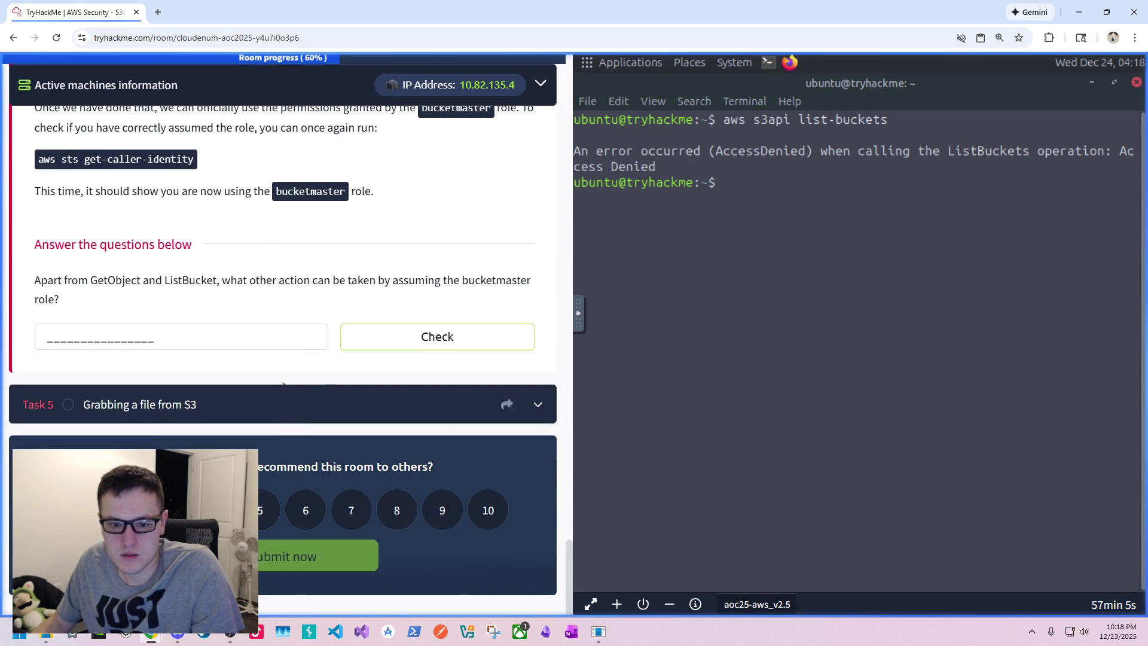
Copy the Assuming Roles lesson text and scroll down to the bucketmaster question
{"action": "mouse_move", "coordinate": [513, 296]}
{"action": "left_mouse_down"}
{"action": "mouse_move", "coordinate": [520, 275]}
{"action": "mouse_move", "coordinate": [45, 58]}
{"action": "left_mouse_up"}
{"action": "left_click", "coordinate": [69, 307]}
{"action": "mouse_move", "coordinate": [69, 307]}
{"action": "left_mouse_down"}
{"action": "mouse_move", "coordinate": [45, 58]}
{"action": "mouse_move", "coordinate": [43, 598]}
{"action": "mouse_move", "coordinate": [41, 419]}
{"action": "left_mouse_up"}
{"action": "right_click", "coordinate": [58, 342]}
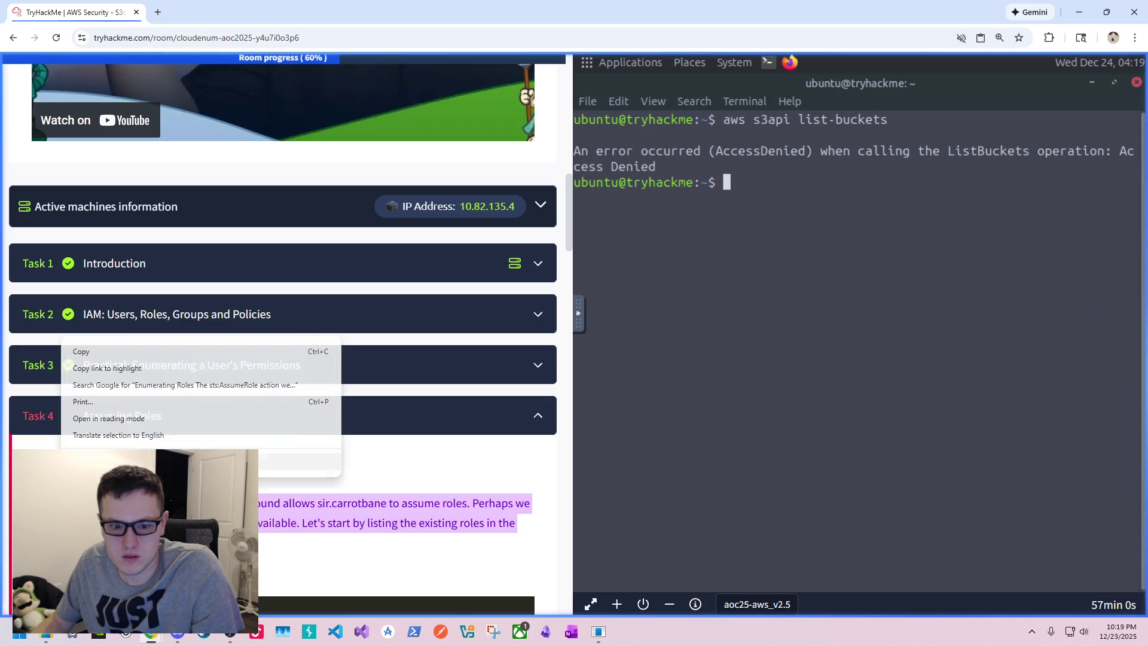
{"action": "left_click", "coordinate": [84, 350]}
{"action": "left_click", "coordinate": [291, 459]}
{"action": "scroll", "coordinate": [392, 418], "scroll_direction": "down", "scroll_amount": 15}
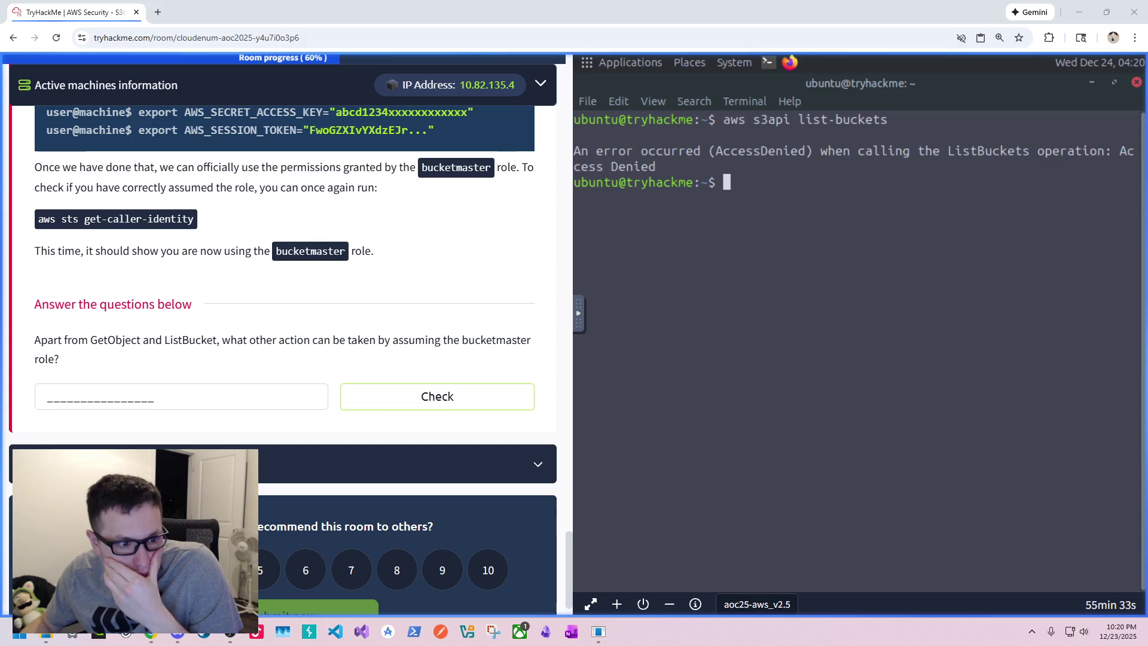
Submit s3:ListAllMyBuck as the answer, then erase it after rejection
{"action": "left_click", "coordinate": [128, 401]}
{"action": "type", "text": "s3:ListAllMyBuck"}
{"action": "left_click", "coordinate": [364, 396]}
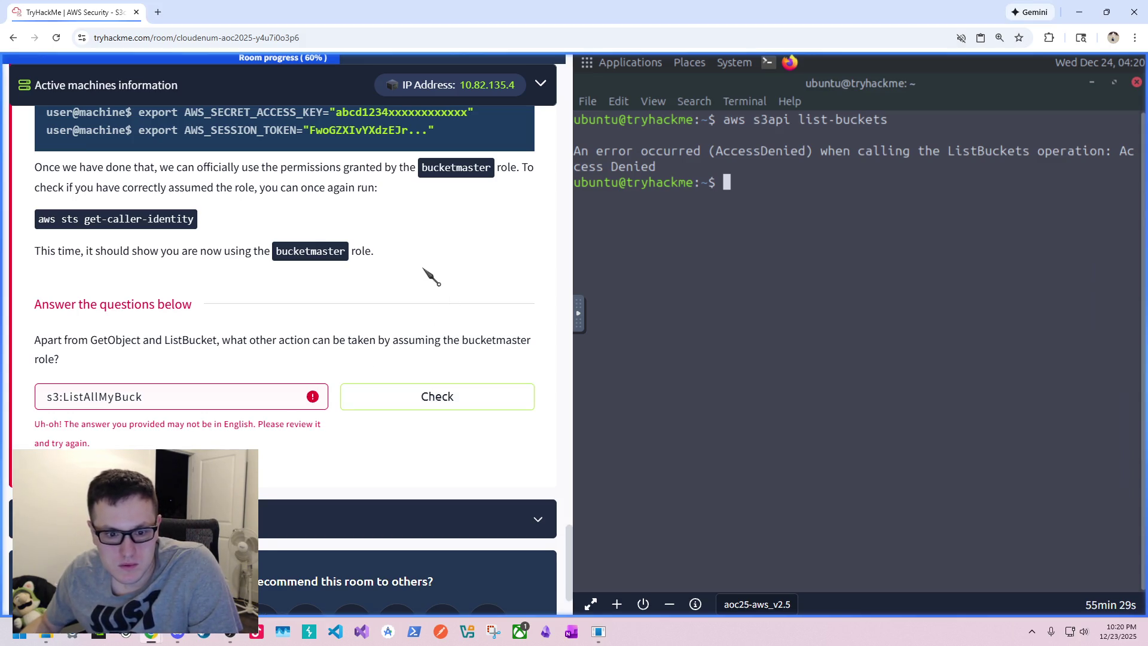
{"action": "left_click", "coordinate": [201, 399]}
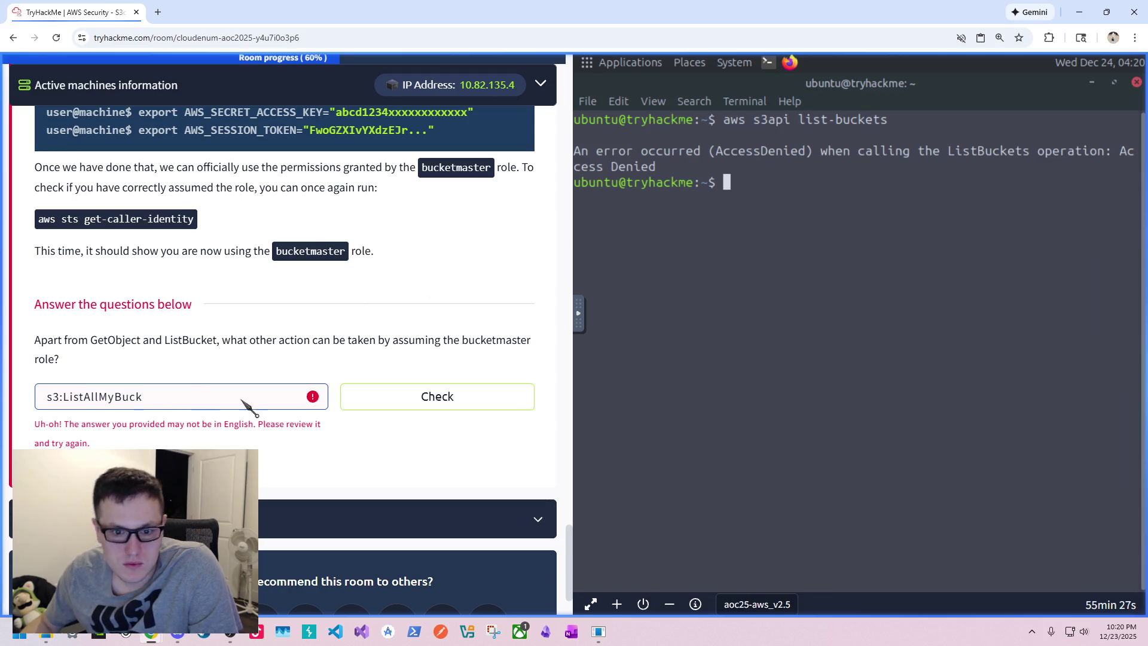
{"action": "key", "text": "BackSpace"}
{"action": "key", "text": "BackSpace"}
{"action": "key", "text": "BackSpace"}
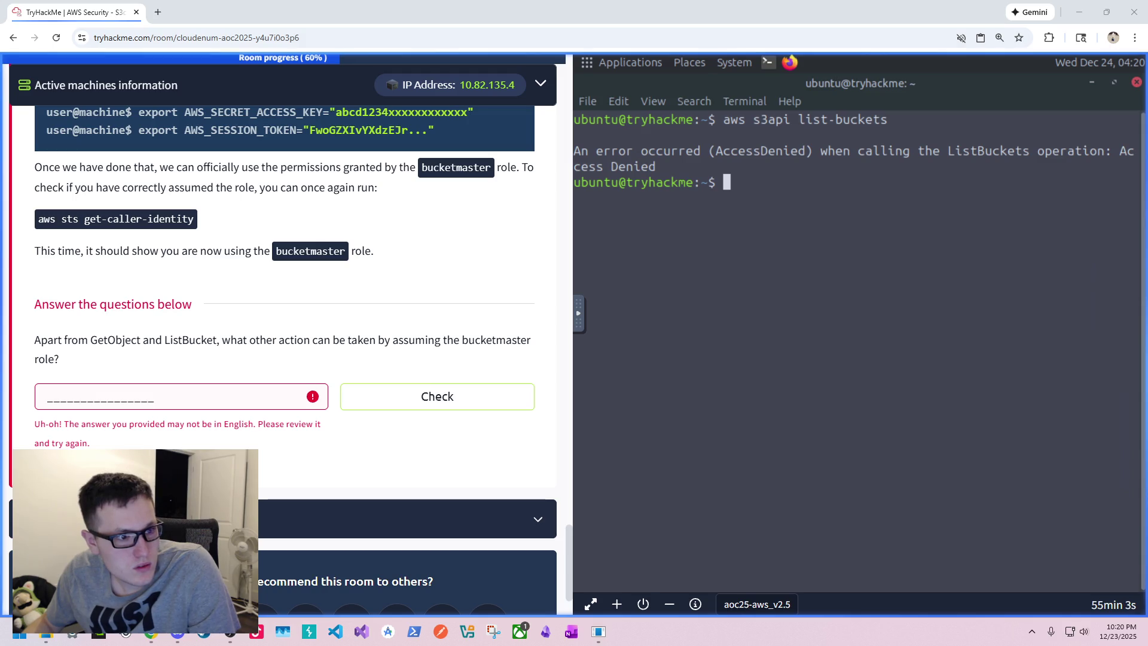
{"action": "scroll", "coordinate": [179, 264], "scroll_direction": "up", "scroll_amount": 8}
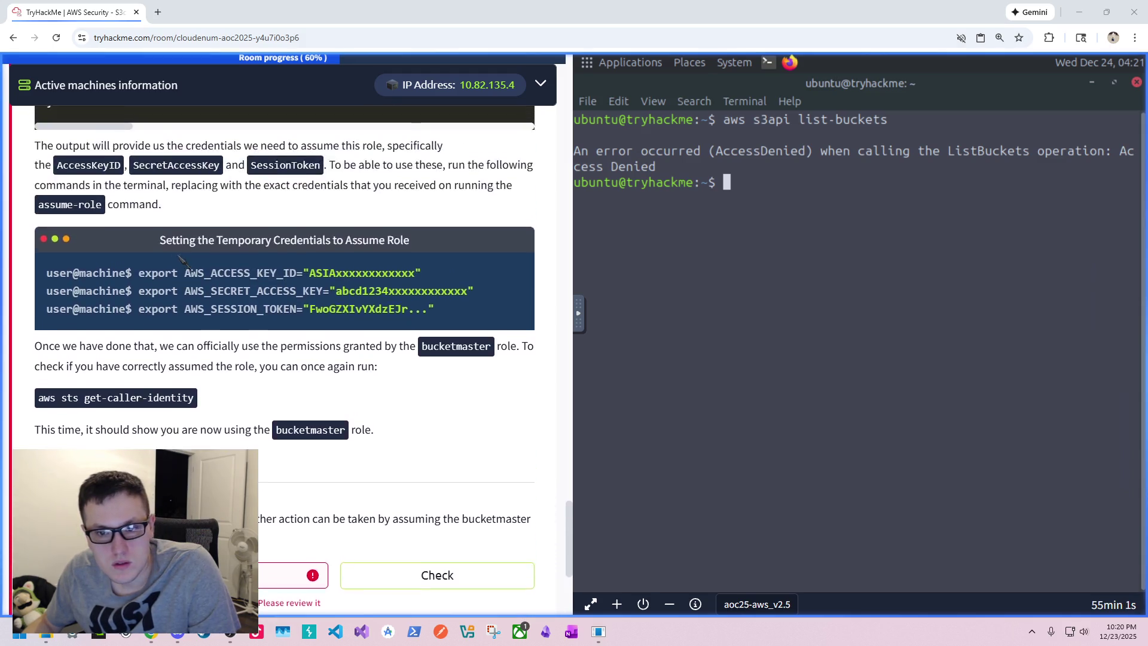
Rerun get-role-policy for bucketmaster and page through the full BucketMasterPolicy output to (END)
{"action": "scroll", "coordinate": [197, 284], "scroll_direction": "up", "scroll_amount": 12}
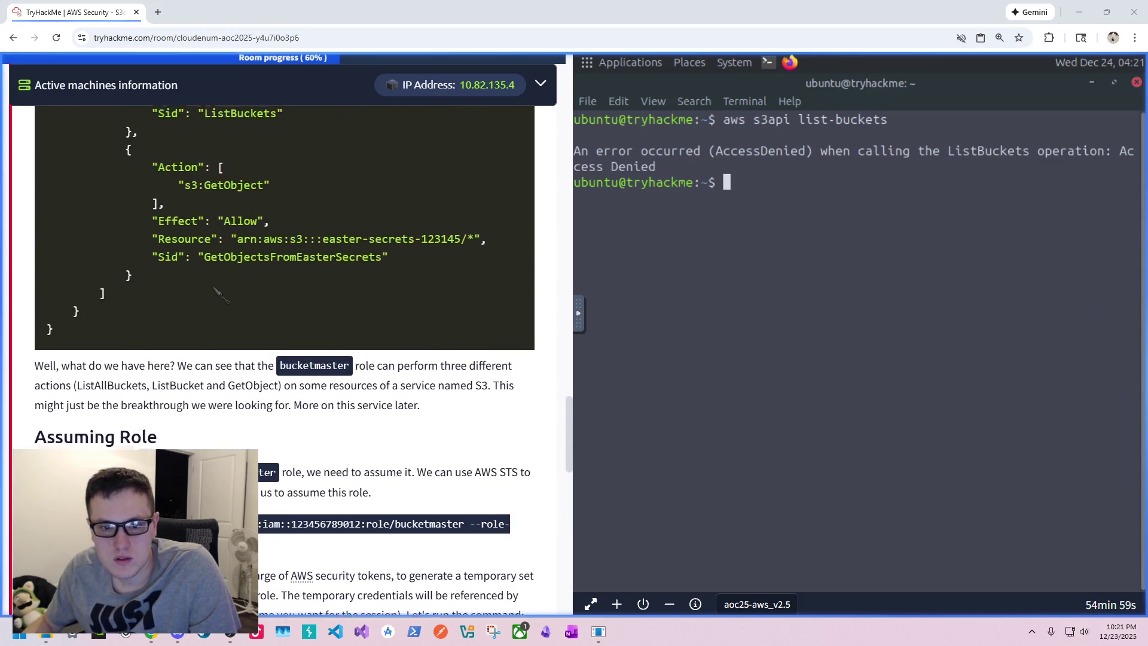
{"action": "scroll", "coordinate": [218, 290], "scroll_direction": "up", "scroll_amount": 2}
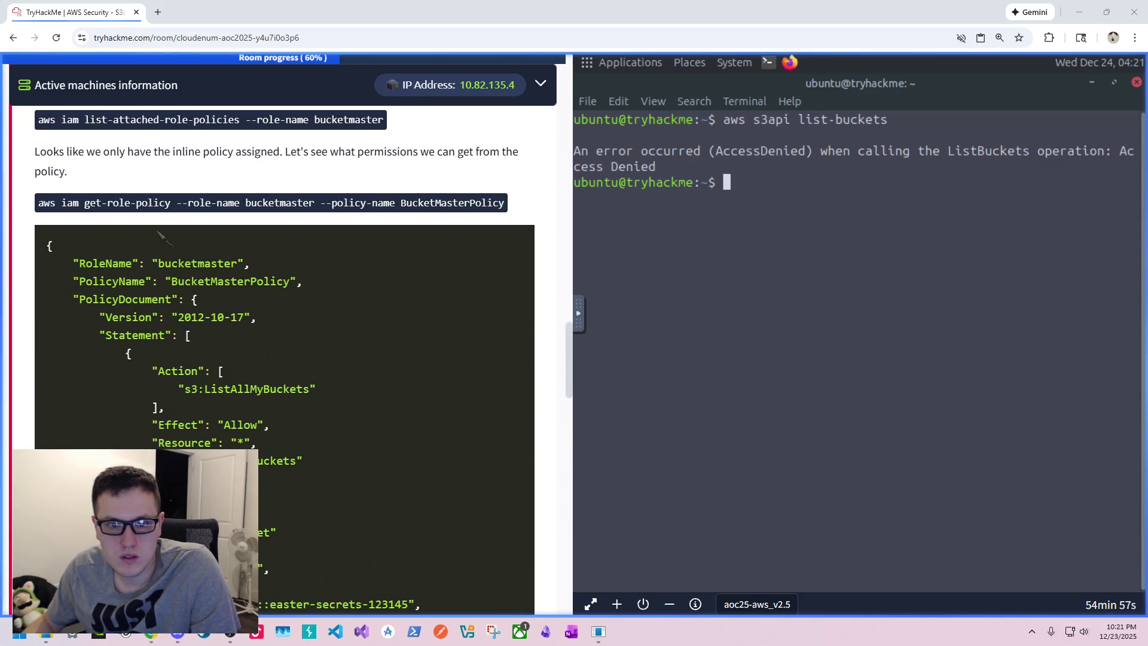
{"action": "mouse_move", "coordinate": [40, 205]}
{"action": "left_mouse_down"}
{"action": "mouse_move", "coordinate": [510, 201]}
{"action": "mouse_move", "coordinate": [504, 194]}
{"action": "left_mouse_up"}
{"action": "key", "text": "ctrl+c"}
{"action": "left_click", "coordinate": [792, 192]}
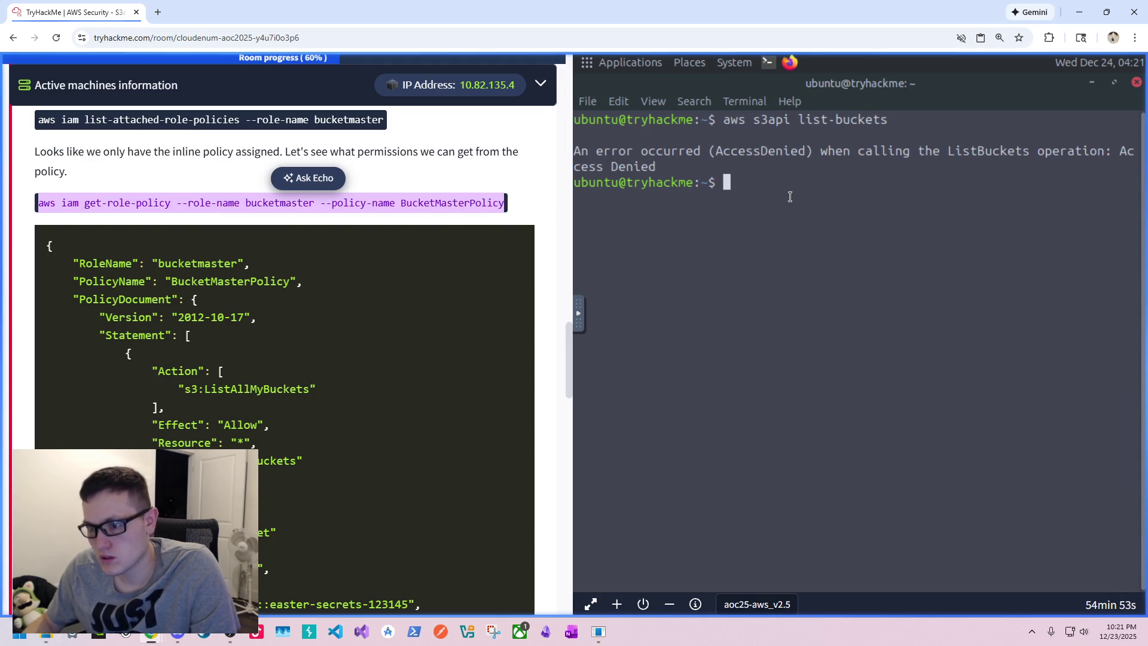
{"action": "key", "text": "ctrl+shift+v"}
{"action": "key", "text": "Return"}
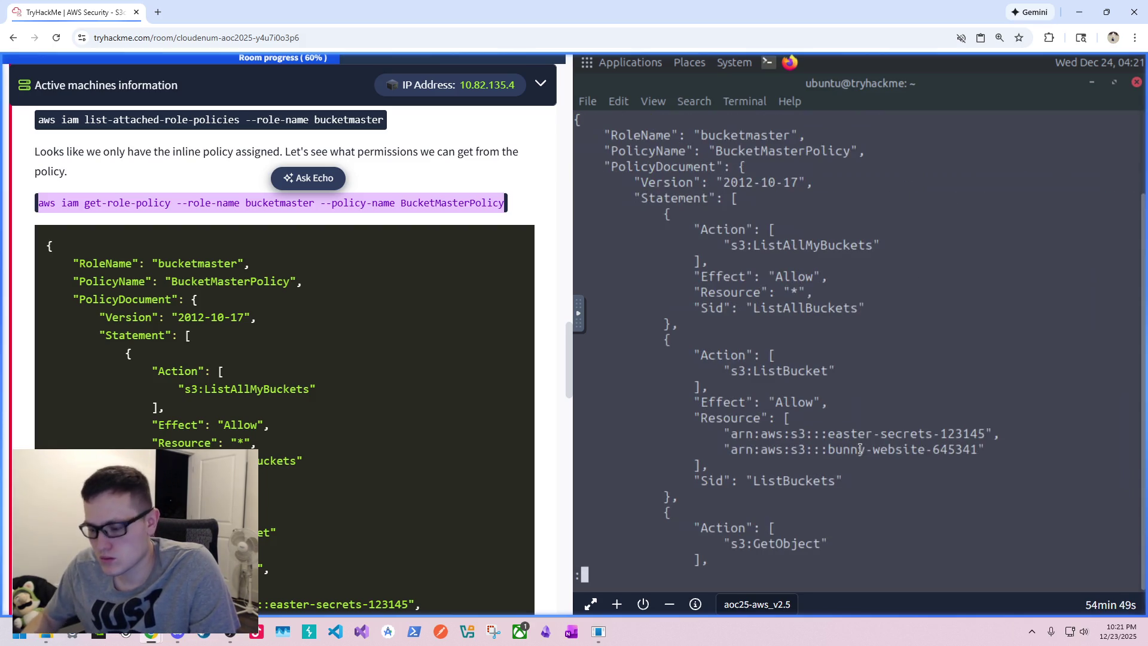
{"action": "key", "text": "Down"}
{"action": "key", "text": "Down"}
{"action": "key", "text": "Down"}
{"action": "key", "text": "Down"}
{"action": "key", "text": "Down"}
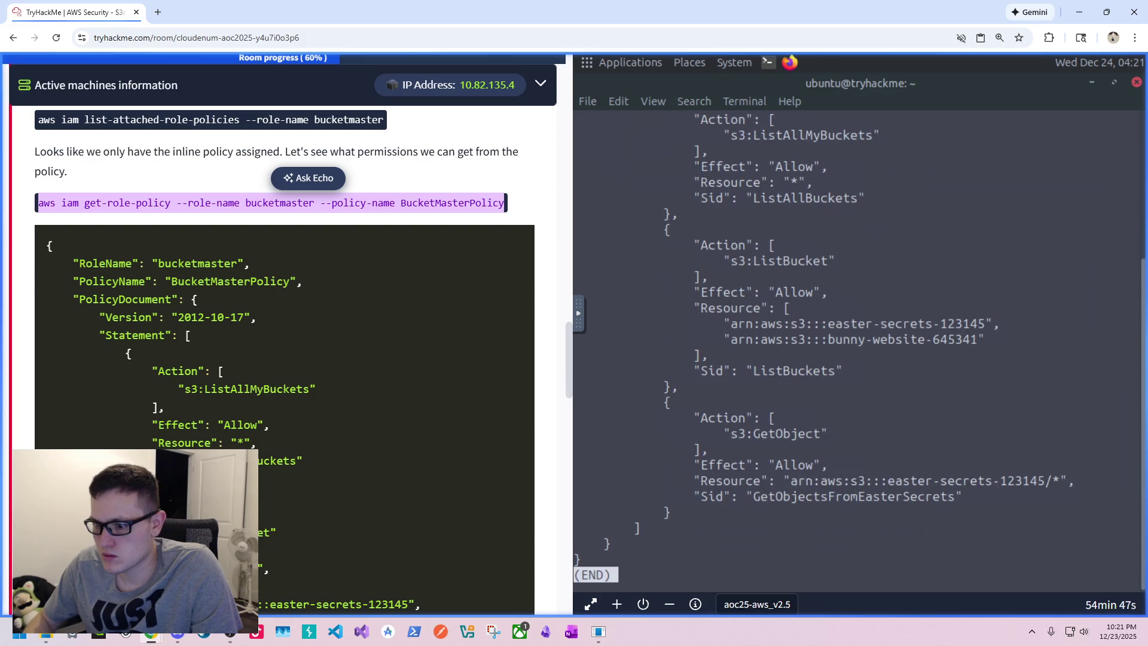
{"action": "mouse_move", "coordinate": [616, 577]}
{"action": "left_mouse_down"}
{"action": "mouse_move", "coordinate": [658, 490]}
{"action": "mouse_move", "coordinate": [741, 128]}
{"action": "mouse_move", "coordinate": [598, 113]}
{"action": "mouse_move", "coordinate": [590, 179]}
{"action": "mouse_move", "coordinate": [578, 182]}
{"action": "mouse_move", "coordinate": [594, 187]}
{"action": "mouse_move", "coordinate": [578, 183]}
{"action": "left_mouse_up"}
{"action": "scroll", "coordinate": [742, 129], "scroll_direction": "up", "scroll_amount": 1}
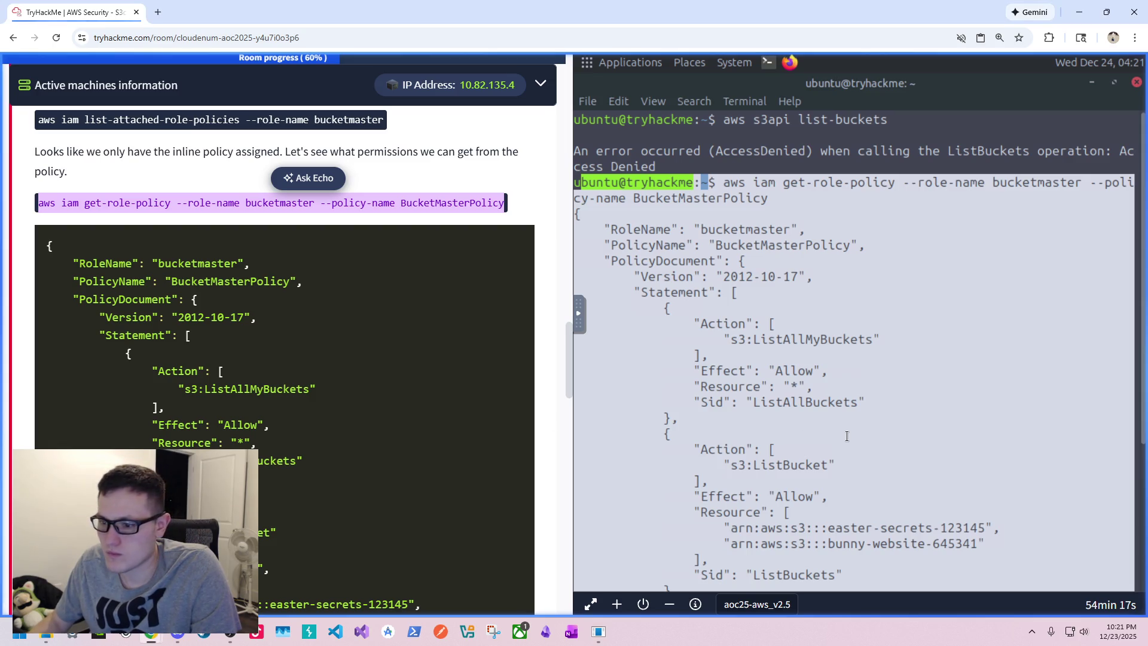
{"action": "scroll", "coordinate": [861, 443], "scroll_direction": "down", "scroll_amount": 5}
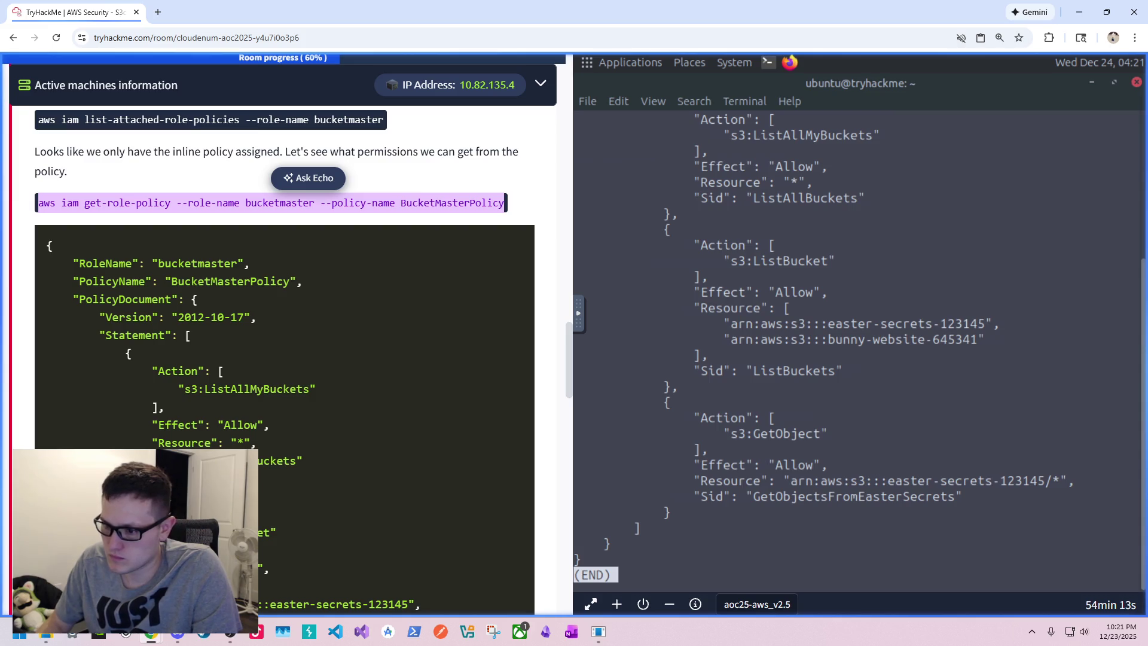
{"action": "type", "text": "q"}
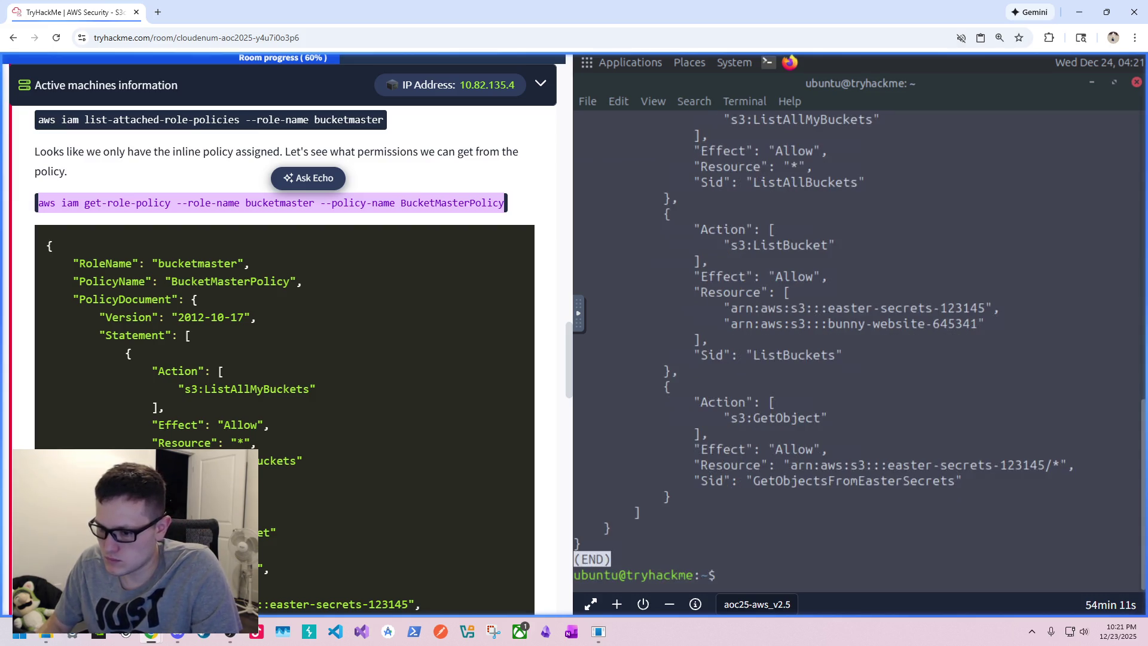
{"action": "type", "text": "lear"}
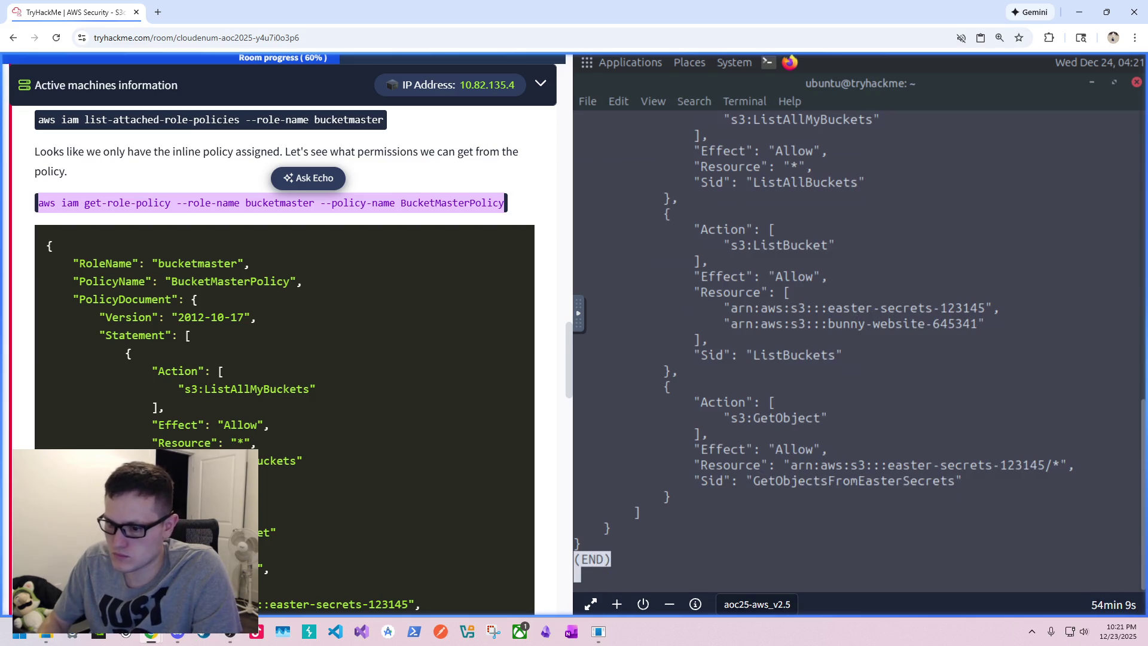
Review the issued bucketmaster credentials, close the cluttered terminal and launch a fresh one
{"action": "key", "text": "Return"}
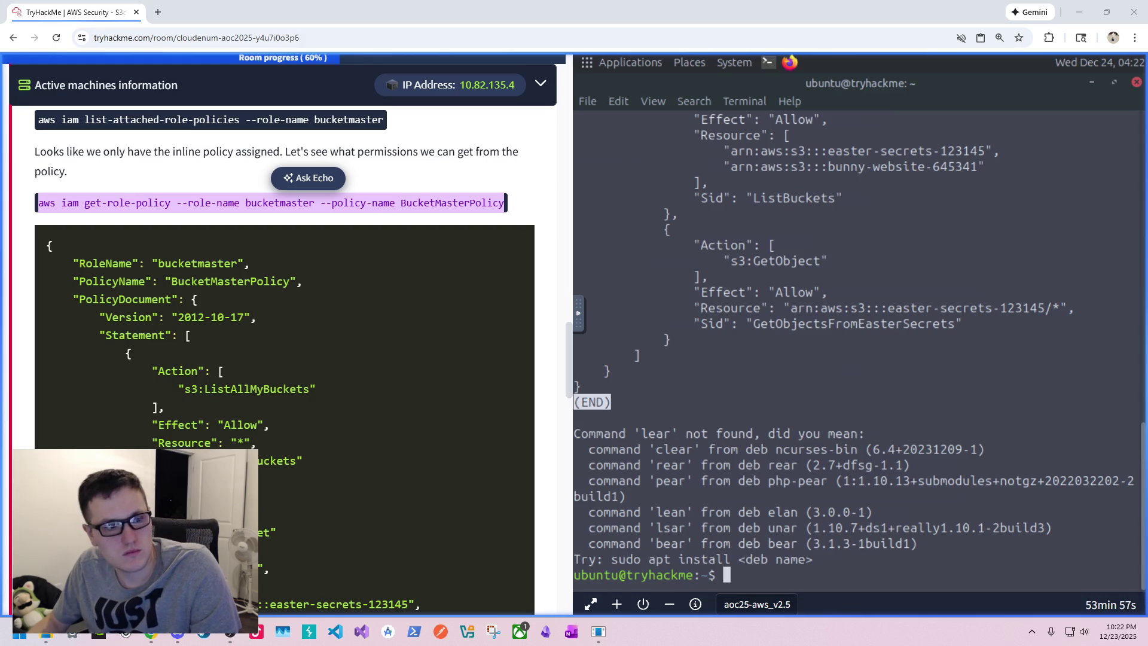
{"action": "left_click", "coordinate": [743, 564]}
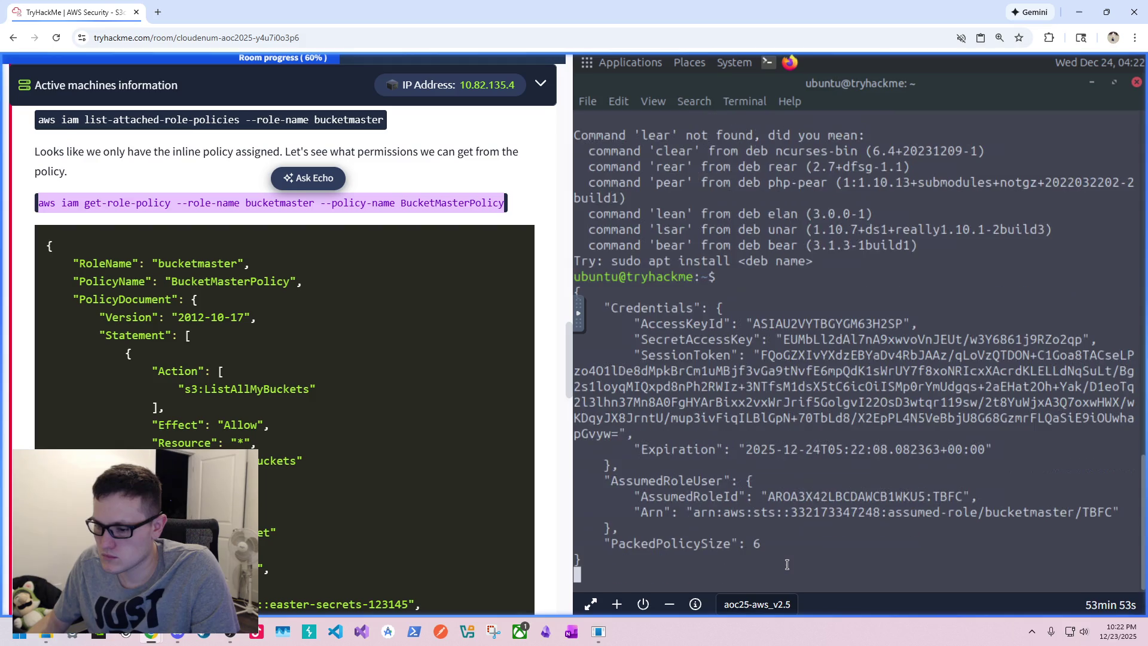
{"action": "mouse_move", "coordinate": [765, 577]}
{"action": "left_mouse_down"}
{"action": "mouse_move", "coordinate": [622, 352]}
{"action": "mouse_move", "coordinate": [598, 256]}
{"action": "left_mouse_up"}
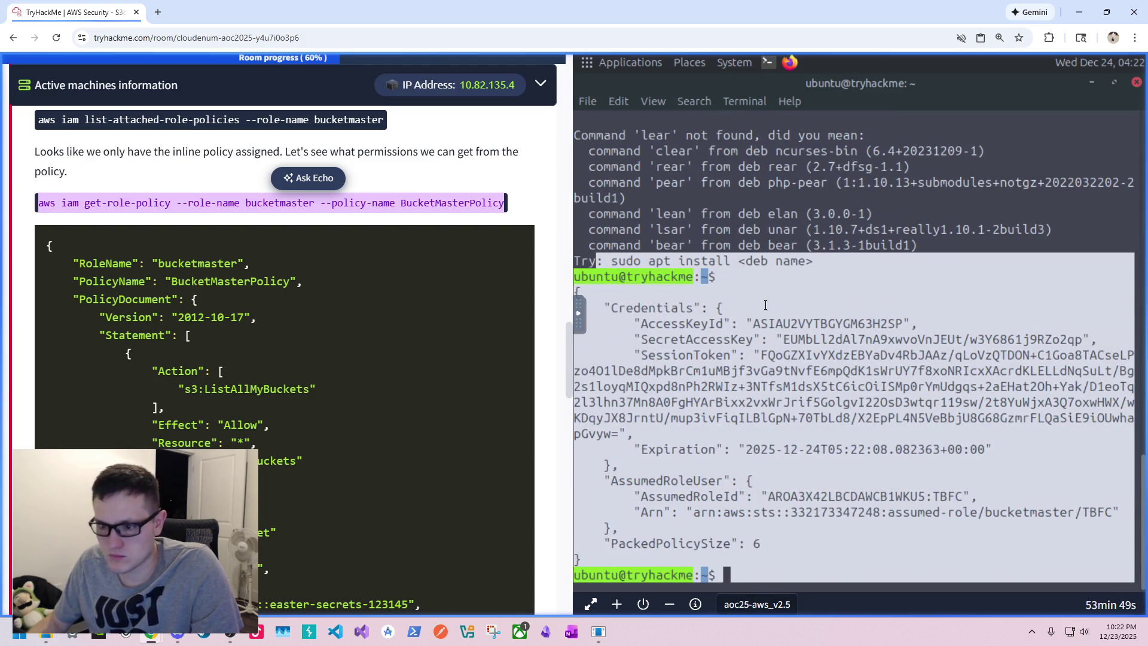
{"action": "left_click", "coordinate": [695, 571]}
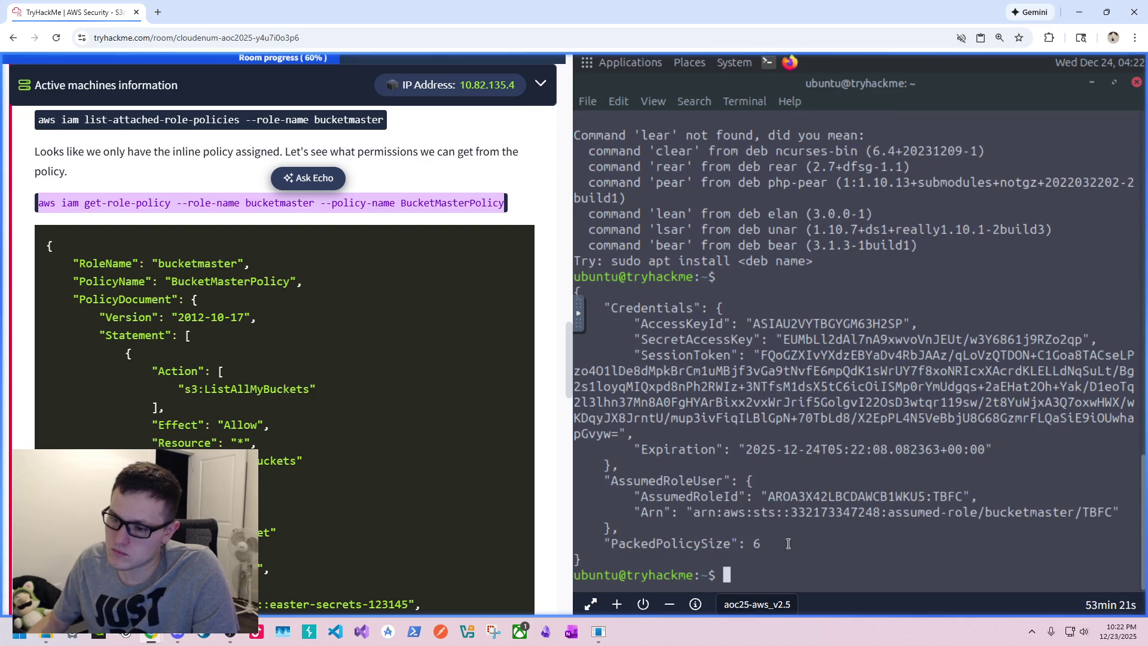
{"action": "left_click", "coordinate": [1136, 84]}
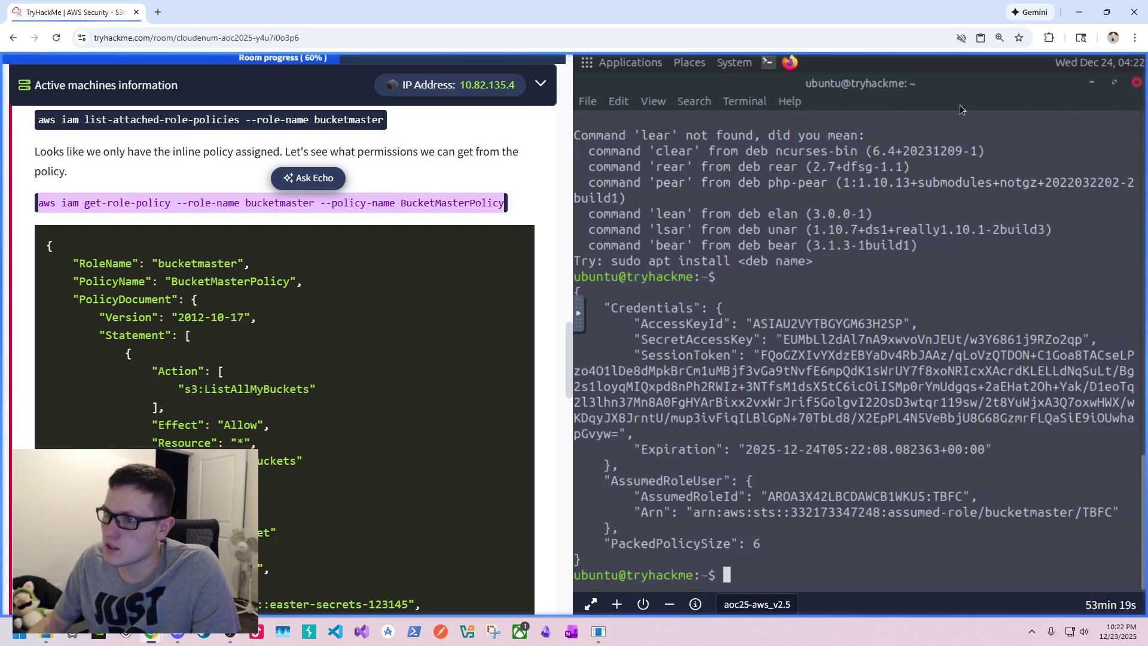
{"action": "left_click", "coordinate": [770, 65]}
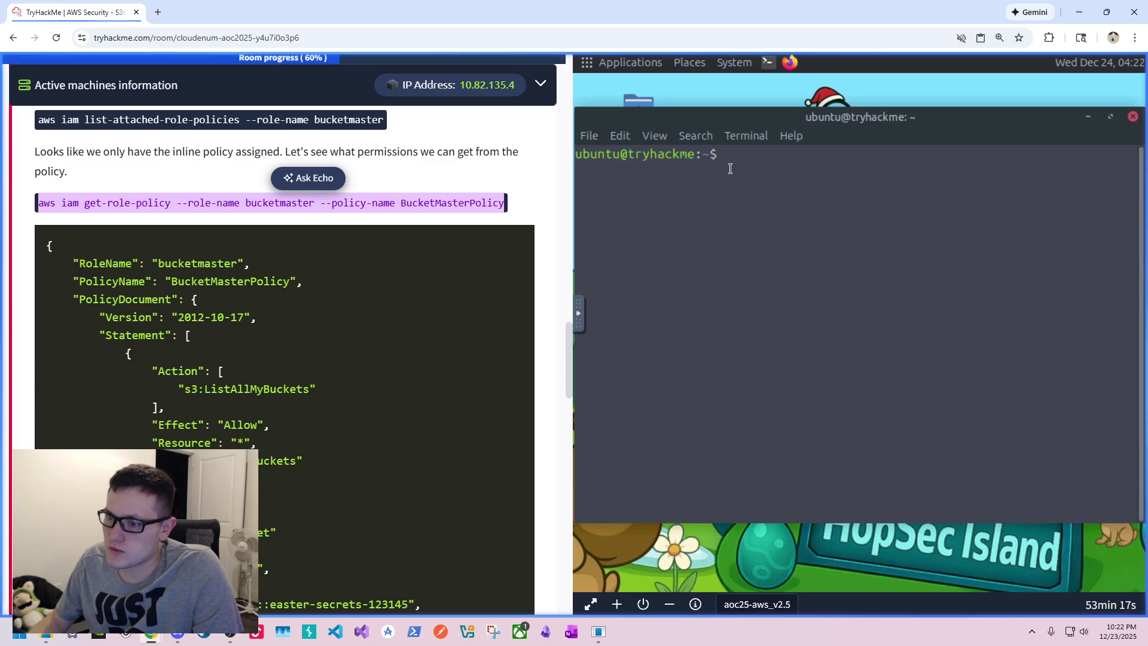
Export the temporary access key ID, secret access key and session token as AWS environment variables
{"action": "key", "text": "Return"}
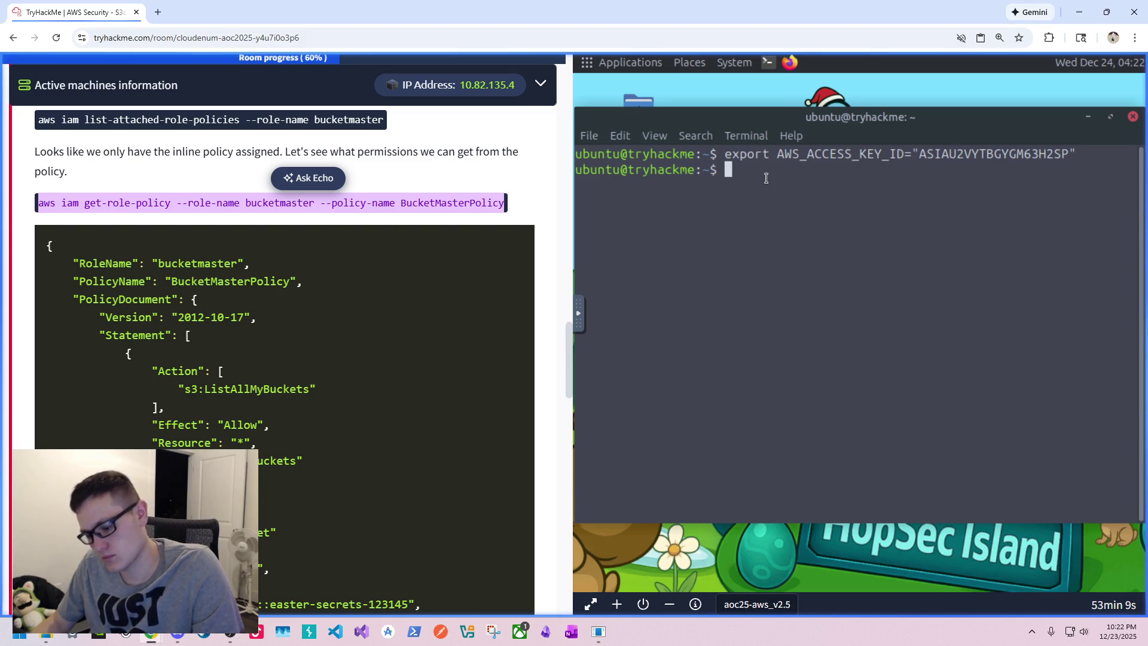
{"action": "key", "text": "ctrl+shift+v"}
{"action": "key", "text": "Return"}
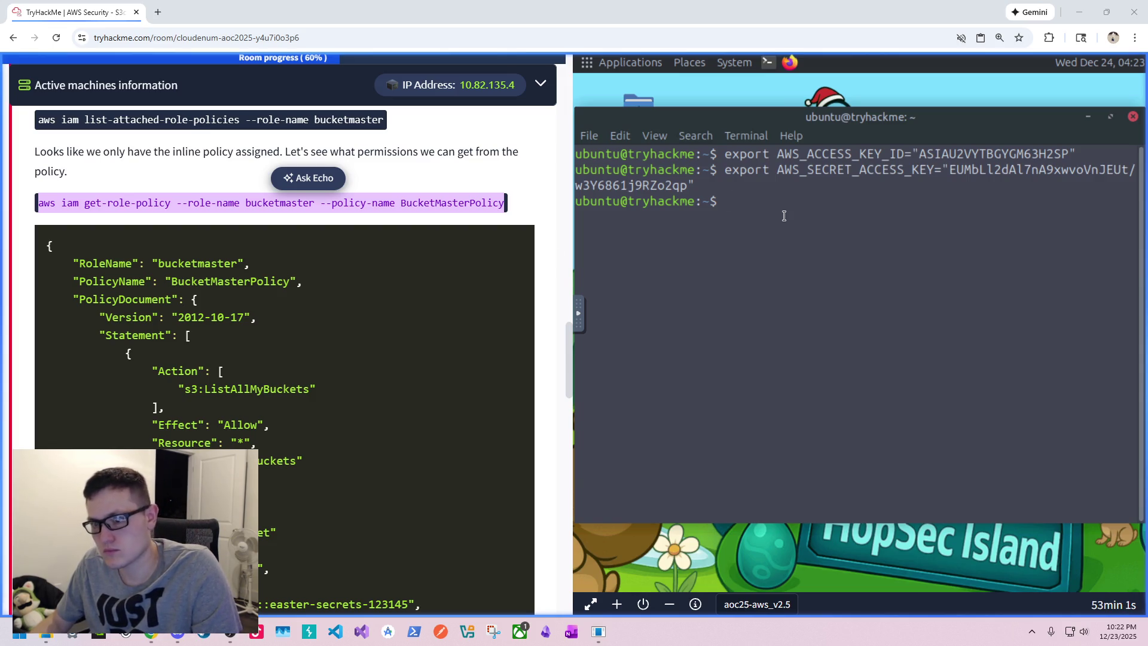
{"action": "key", "text": "ctrl+shift+v"}
{"action": "key", "text": "Return"}
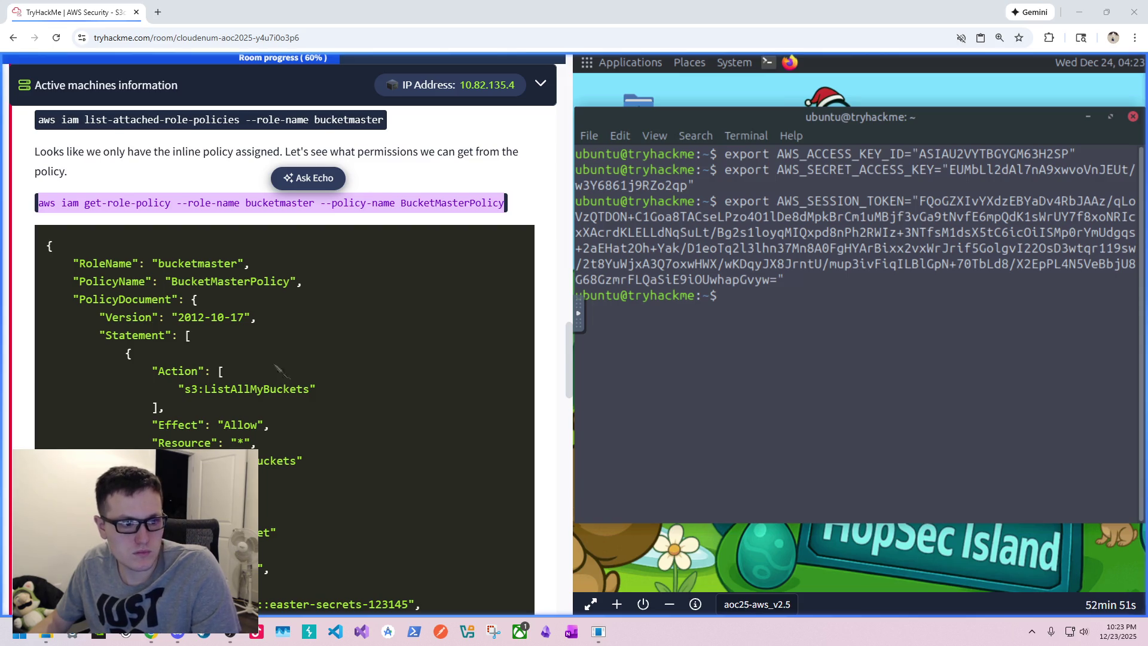
Clear the draft answer and type s3:ListAllMyBuckets instead
{"action": "scroll", "coordinate": [286, 441], "scroll_direction": "down", "scroll_amount": 5}
{"action": "scroll", "coordinate": [286, 442], "scroll_direction": "down", "scroll_amount": 15}
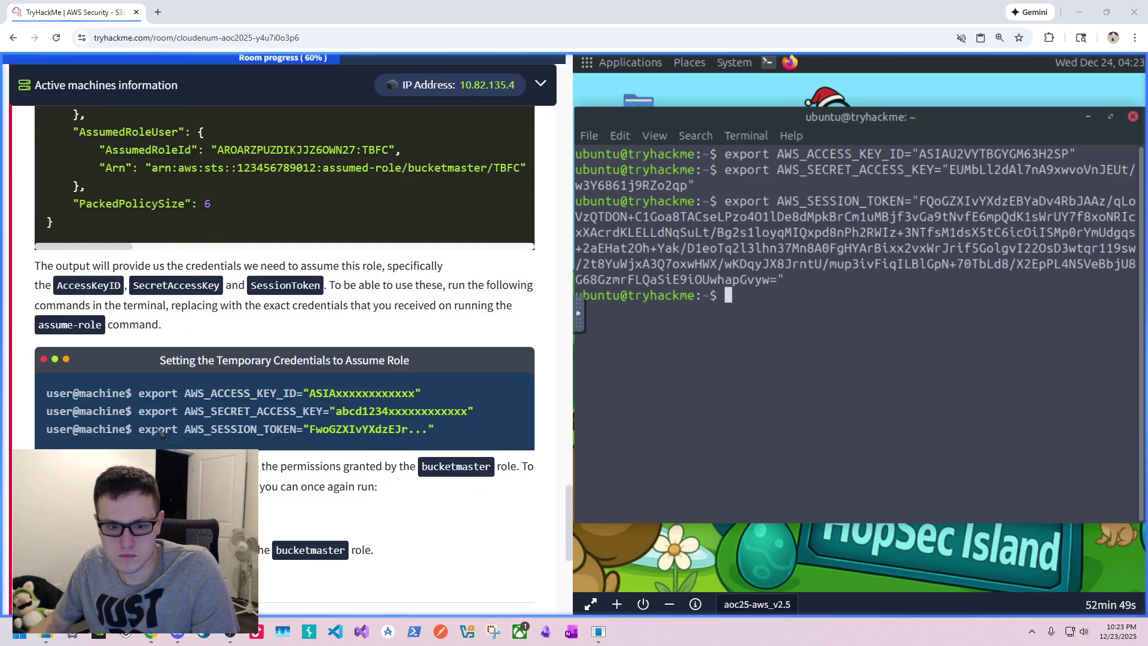
{"action": "scroll", "coordinate": [162, 429], "scroll_direction": "down", "scroll_amount": 1}
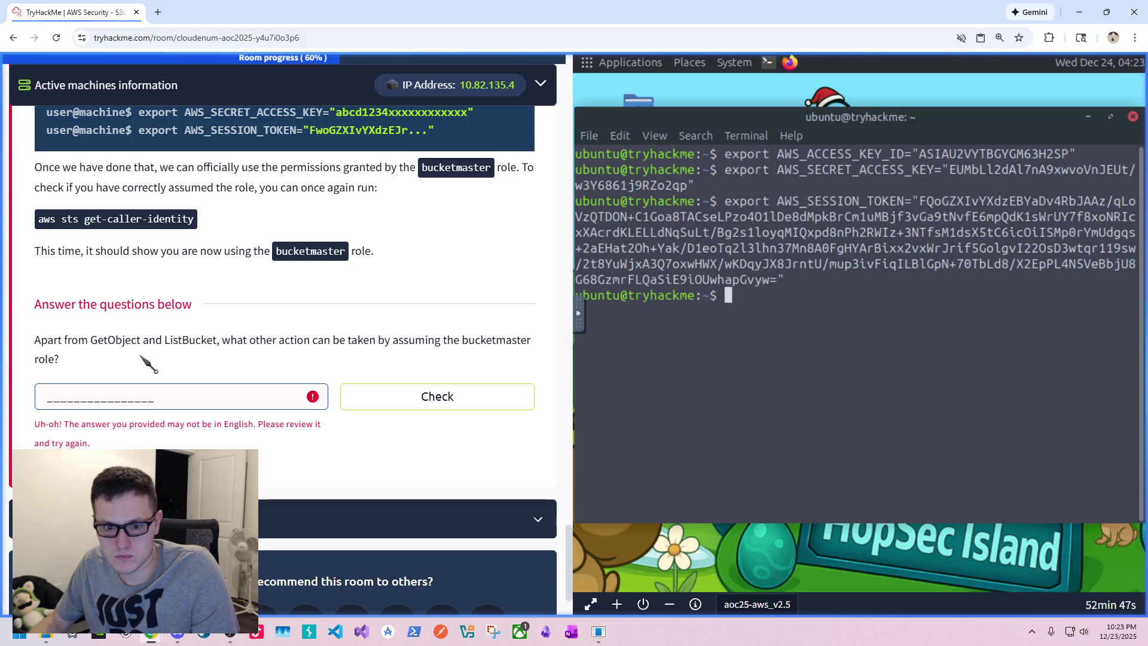
{"action": "left_click", "coordinate": [436, 420]}
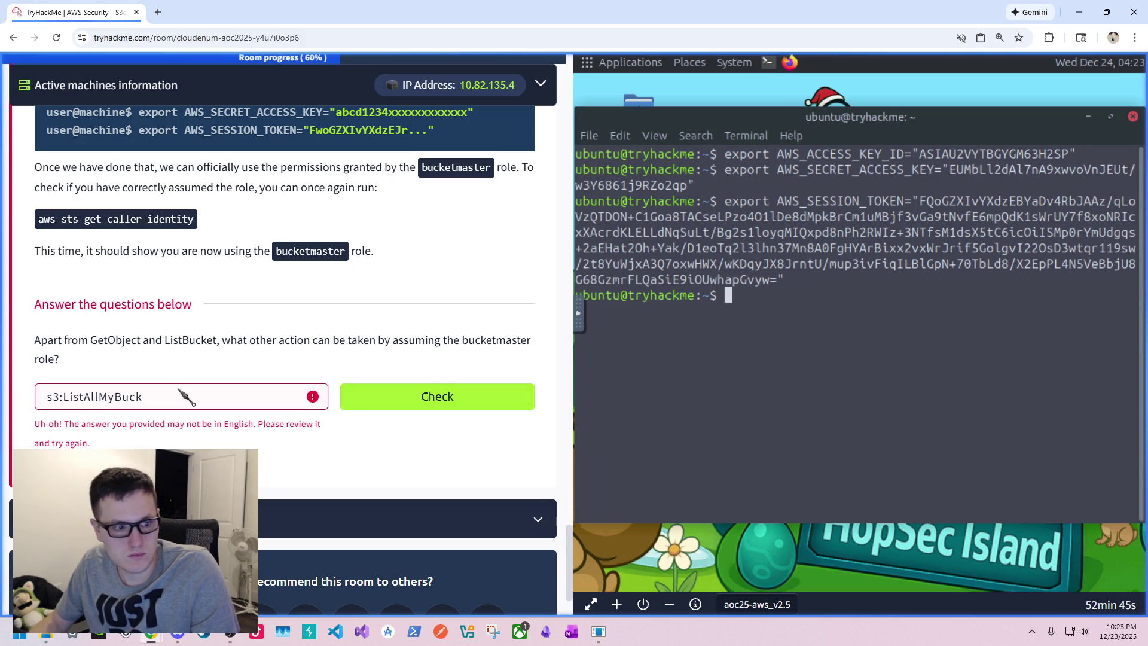
{"action": "left_click", "coordinate": [184, 405]}
{"action": "key", "text": "BackSpace"}
{"action": "key", "text": "BackSpace"}
{"action": "key", "text": "BackSpace"}
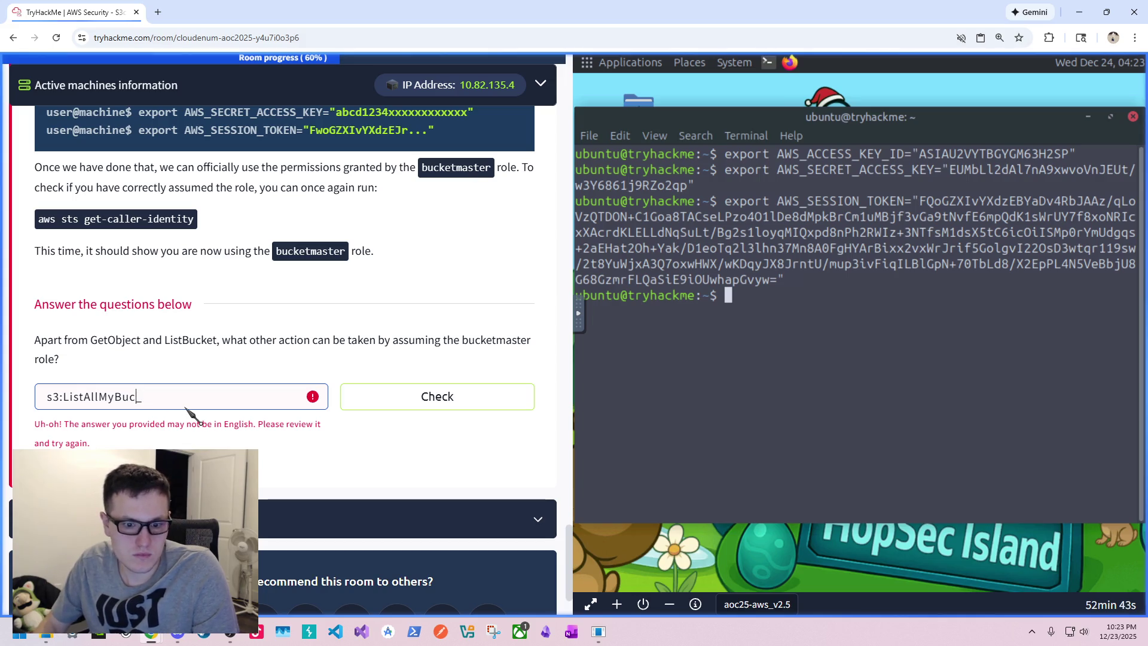
{"action": "key", "text": "BackSpace"}
{"action": "key", "text": "BackSpace"}
{"action": "key", "text": "BackSpace"}
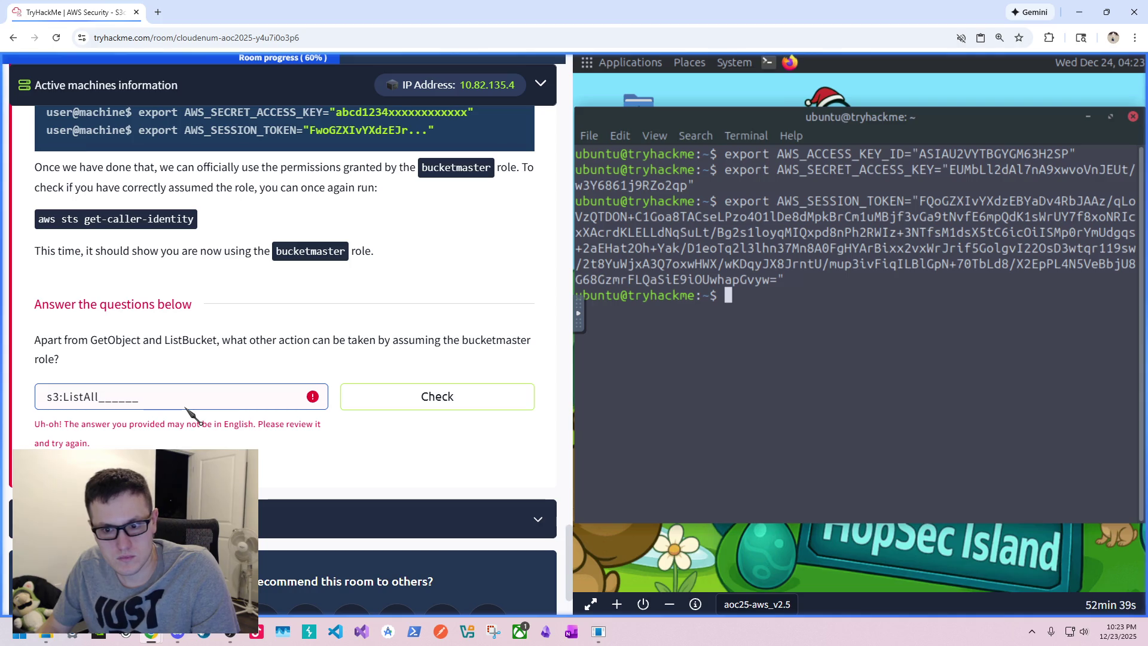
{"action": "key", "text": "BackSpace"}
{"action": "key", "text": "BackSpace"}
{"action": "key", "text": "BackSpace"}
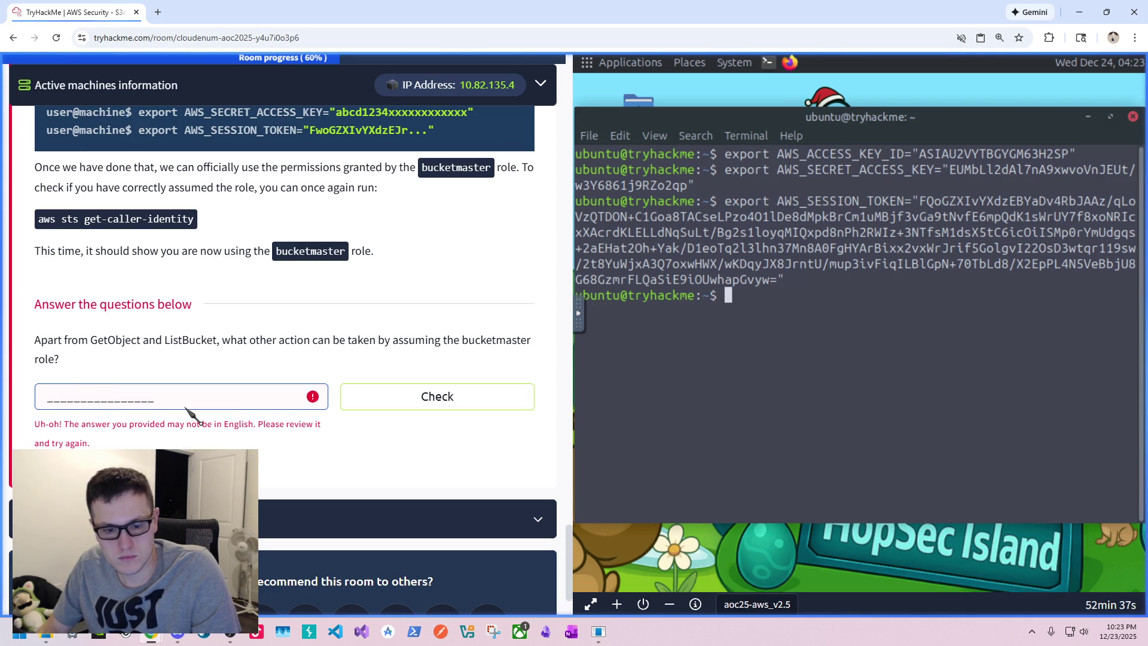
{"action": "type", "text": "s3:ListAllMyBuckets"}
Check the policy statement and change the partial answer to start with List
{"action": "scroll", "coordinate": [210, 357], "scroll_direction": "up", "scroll_amount": 4}
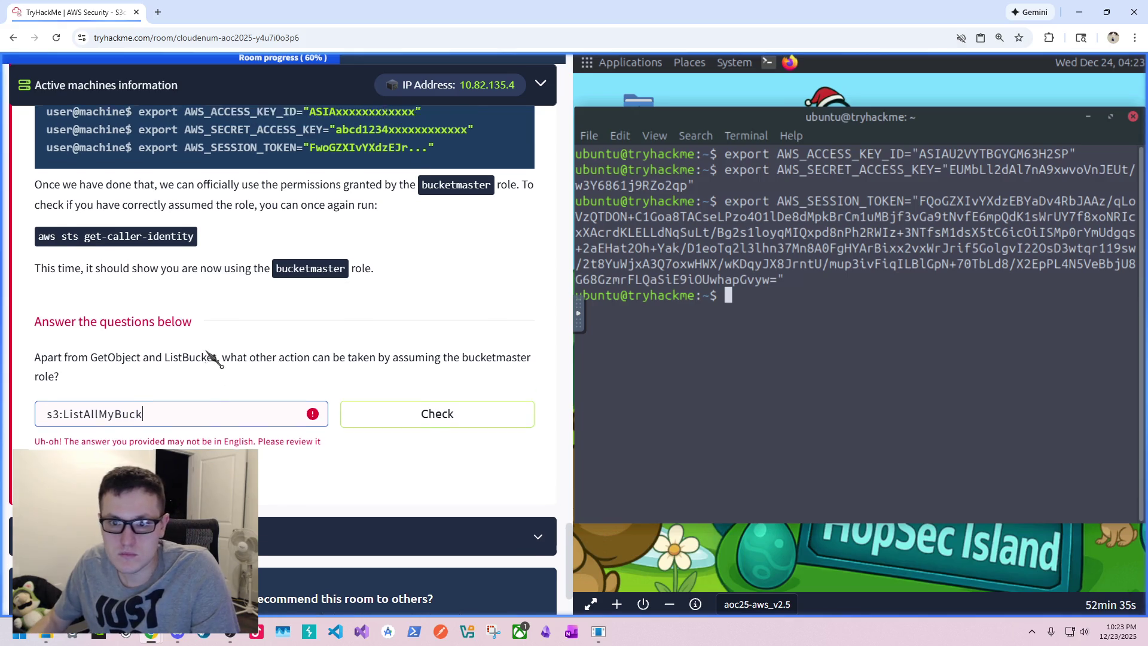
{"action": "scroll", "coordinate": [210, 357], "scroll_direction": "up", "scroll_amount": 3}
{"action": "scroll", "coordinate": [330, 389], "scroll_direction": "up", "scroll_amount": 3}
{"action": "scroll", "coordinate": [201, 361], "scroll_direction": "up", "scroll_amount": 7}
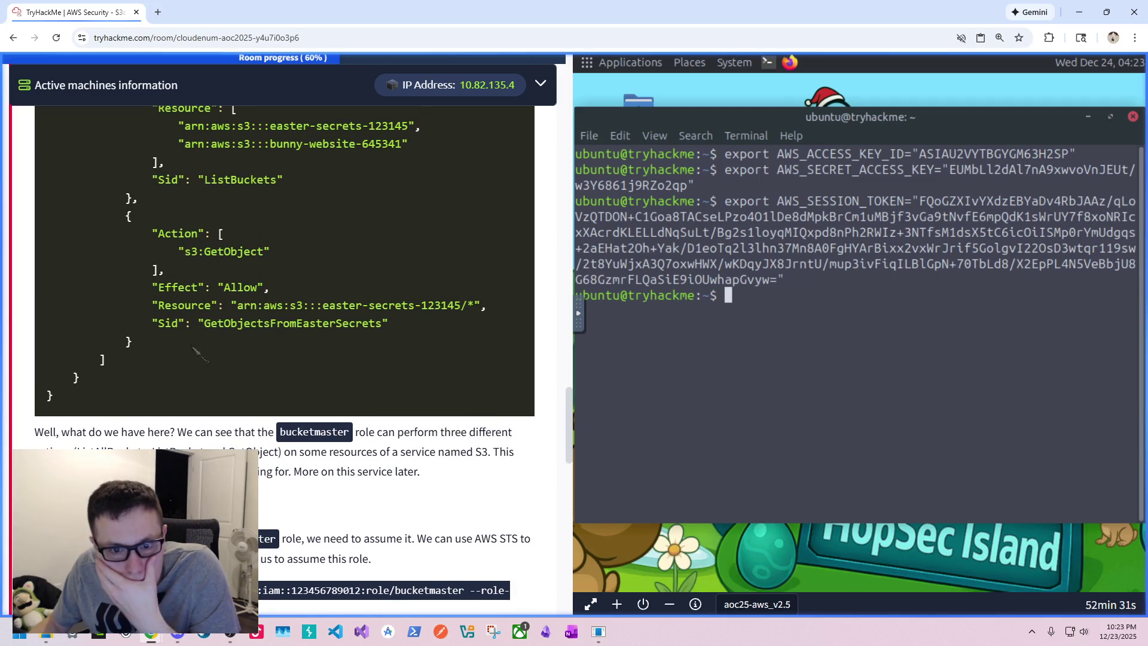
{"action": "scroll", "coordinate": [228, 305], "scroll_direction": "up", "scroll_amount": 3}
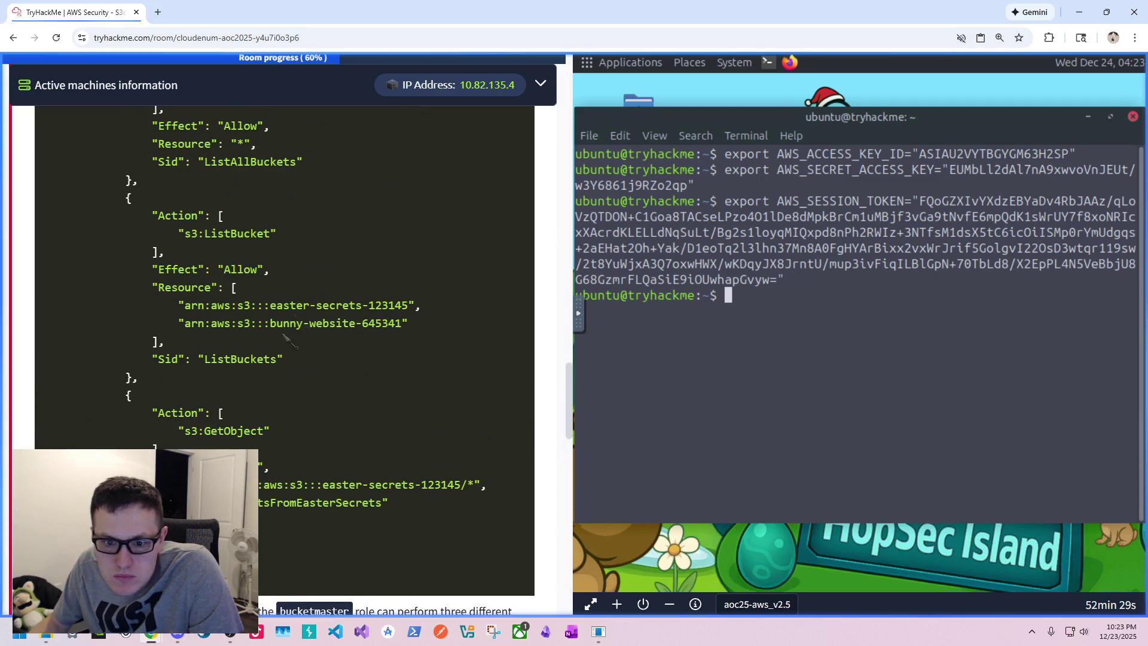
{"action": "scroll", "coordinate": [234, 376], "scroll_direction": "down", "scroll_amount": 15}
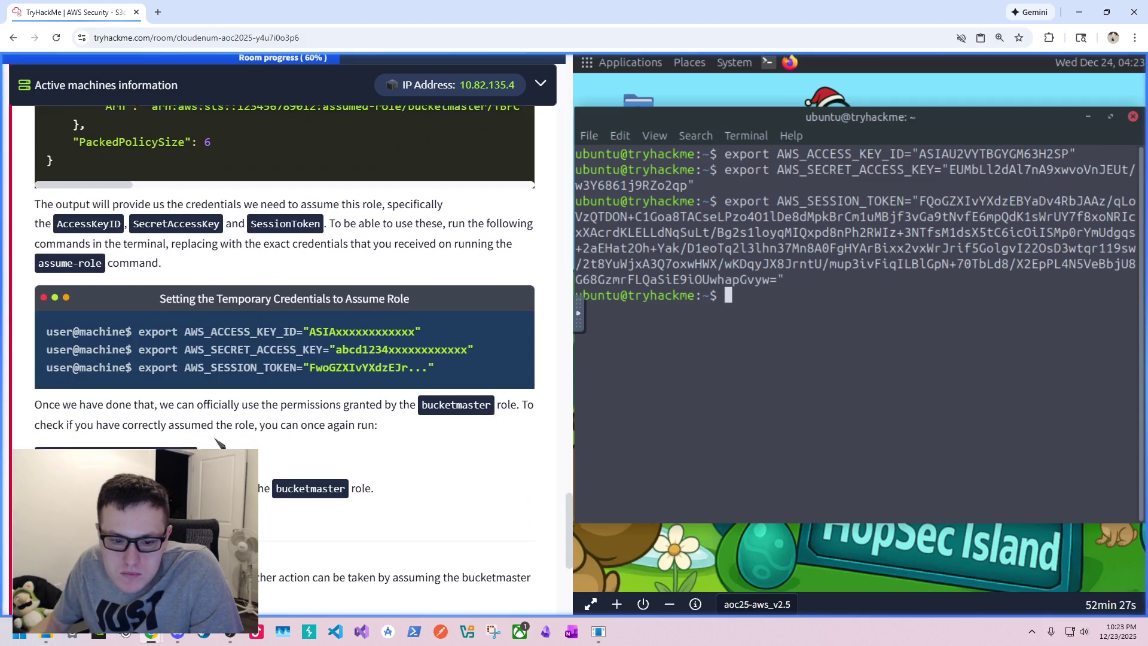
{"action": "key", "text": "BackSpace"}
{"action": "key", "text": "BackSpace"}
{"action": "key", "text": "BackSpace"}
{"action": "type", "text": "List"}
Copy ListAllBuckets from the policy statement and paste it as the answer
{"action": "scroll", "coordinate": [229, 441], "scroll_direction": "up", "scroll_amount": 15}
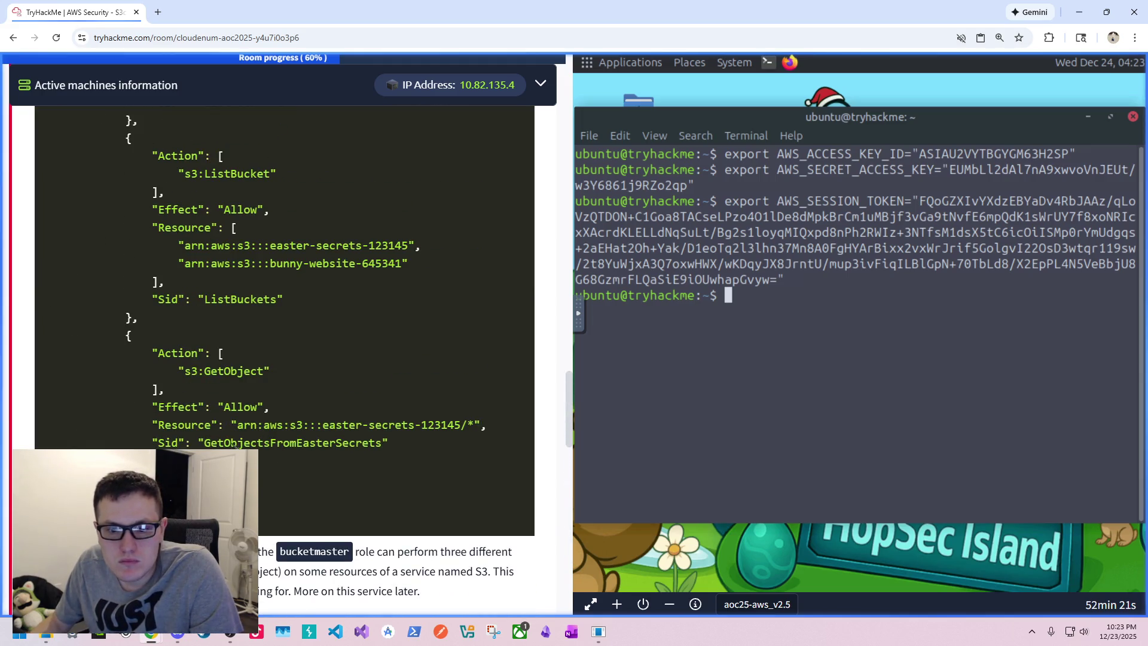
{"action": "scroll", "coordinate": [235, 444], "scroll_direction": "up", "scroll_amount": 3}
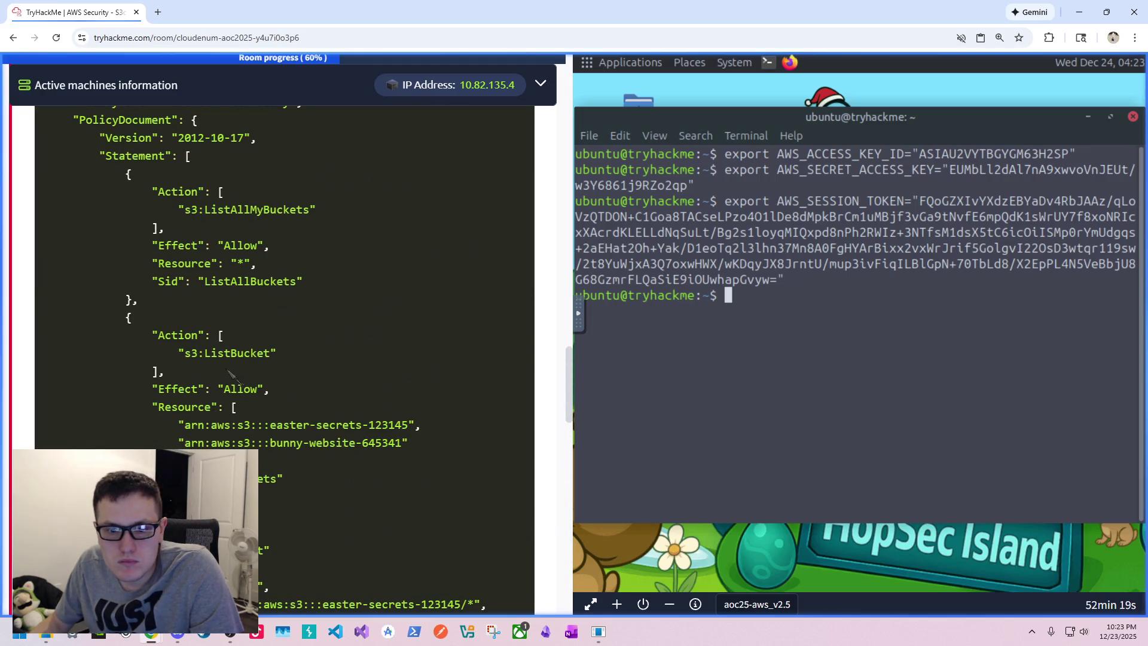
{"action": "left_click_drag", "start_coordinate": [207, 282], "coordinate": [296, 284]}
{"action": "key", "text": "ctrl+c"}
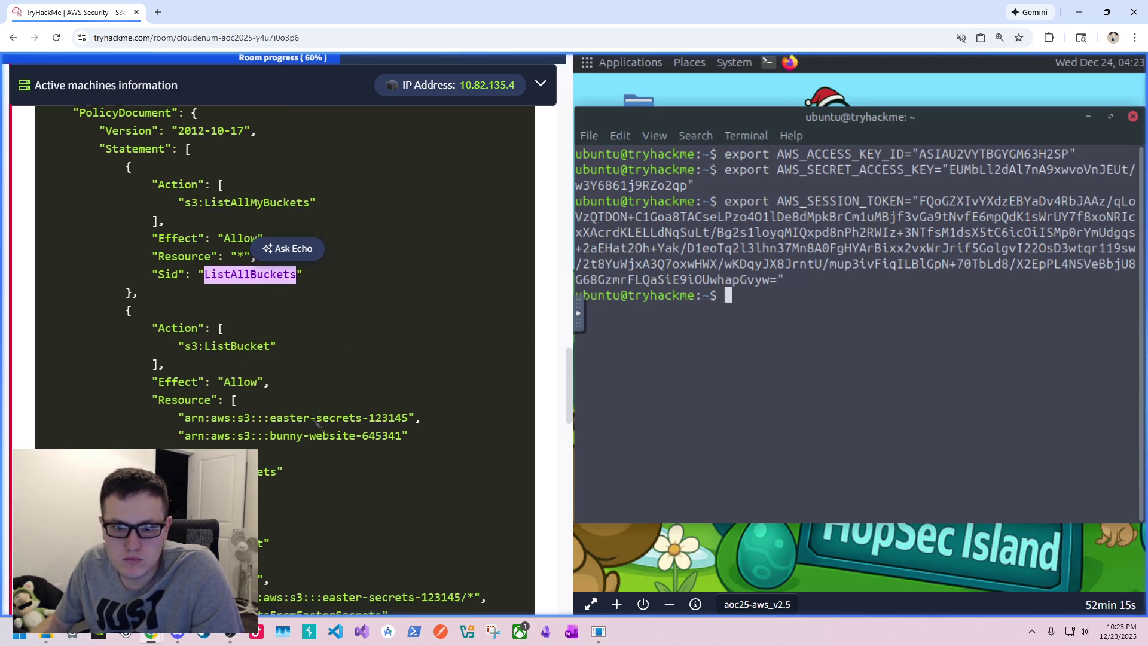
{"action": "scroll", "coordinate": [179, 359], "scroll_direction": "down", "scroll_amount": 15}
{"action": "left_click", "coordinate": [113, 337]}
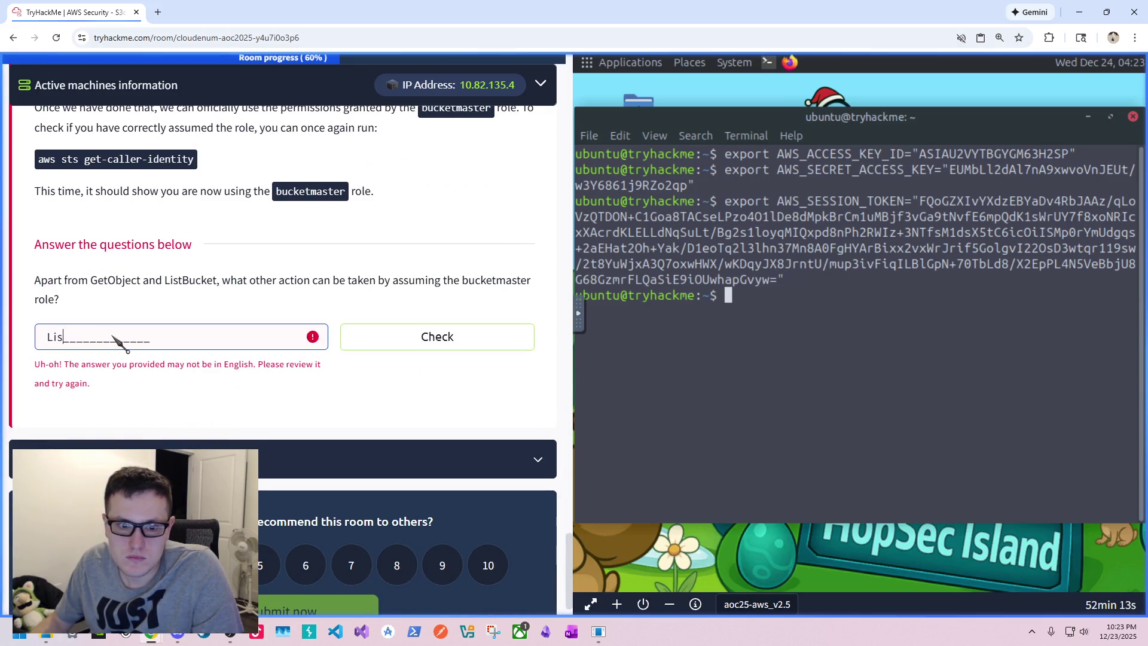
{"action": "key", "text": "BackSpace"}
{"action": "key", "text": "BackSpace"}
{"action": "key", "text": "ctrl+v"}
{"action": "scroll", "coordinate": [108, 338], "scroll_direction": "up", "scroll_amount": 10}
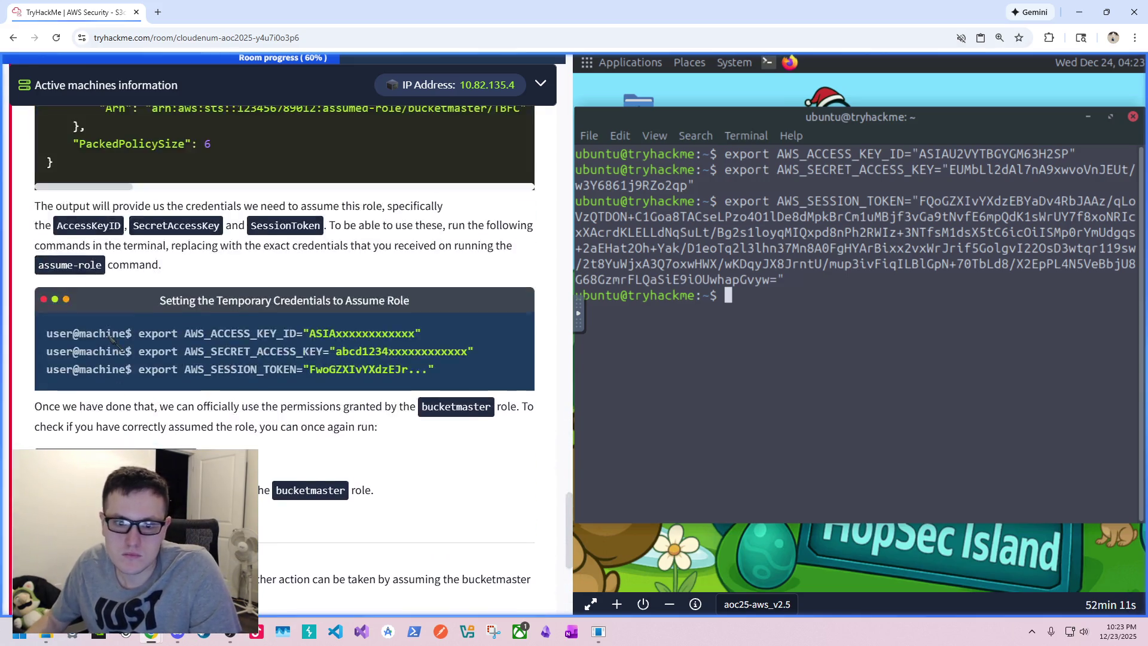
{"action": "scroll", "coordinate": [107, 338], "scroll_direction": "up", "scroll_amount": 10}
{"action": "scroll", "coordinate": [265, 340], "scroll_direction": "down", "scroll_amount": 3}
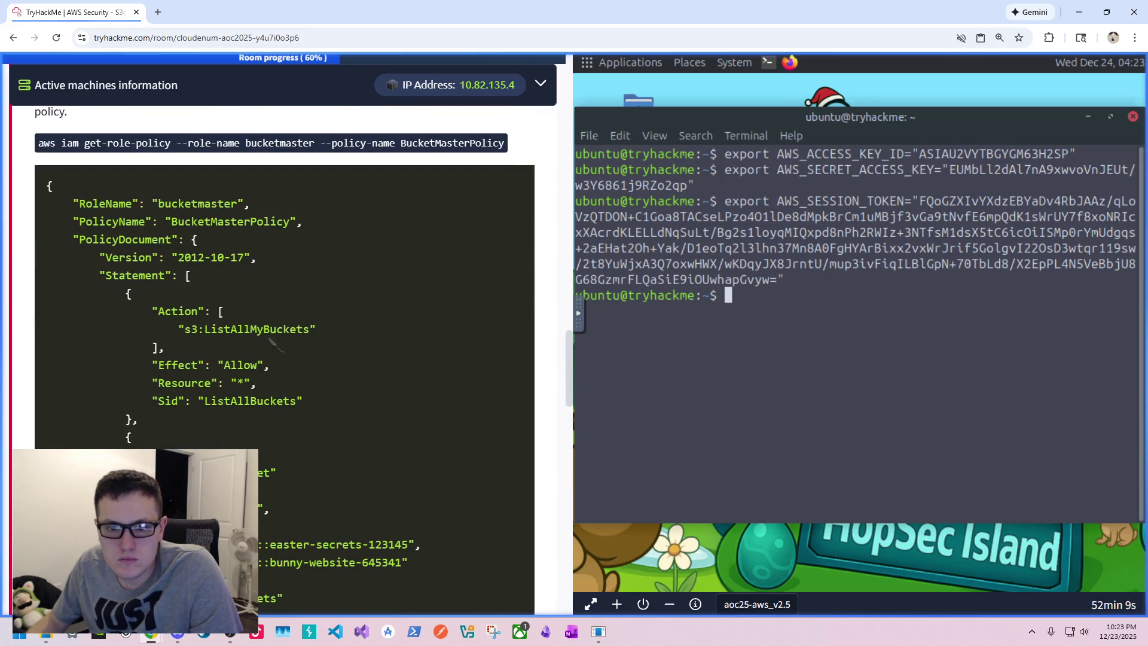
{"action": "left_click_drag", "start_coordinate": [186, 330], "coordinate": [313, 333]}
{"action": "scroll", "coordinate": [344, 354], "scroll_direction": "down", "scroll_amount": 15}
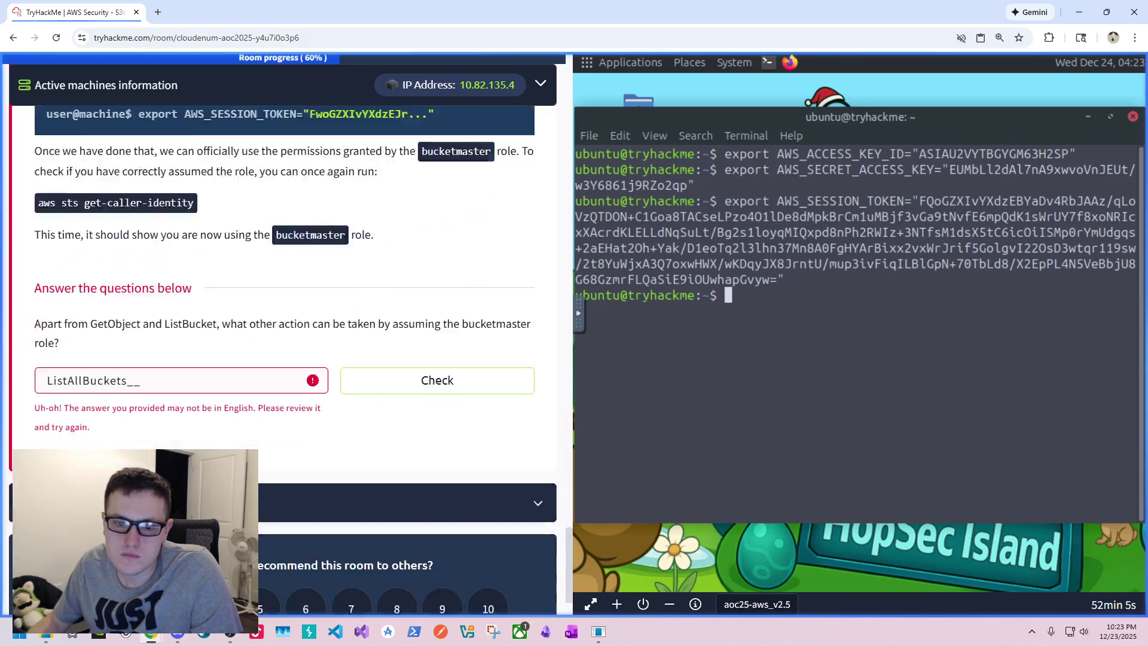
Prefix the answer with S3 and submit S3ListAllBuckets
{"action": "left_click", "coordinate": [203, 278]}
{"action": "key", "text": "Left"}
{"action": "key", "text": "Left"}
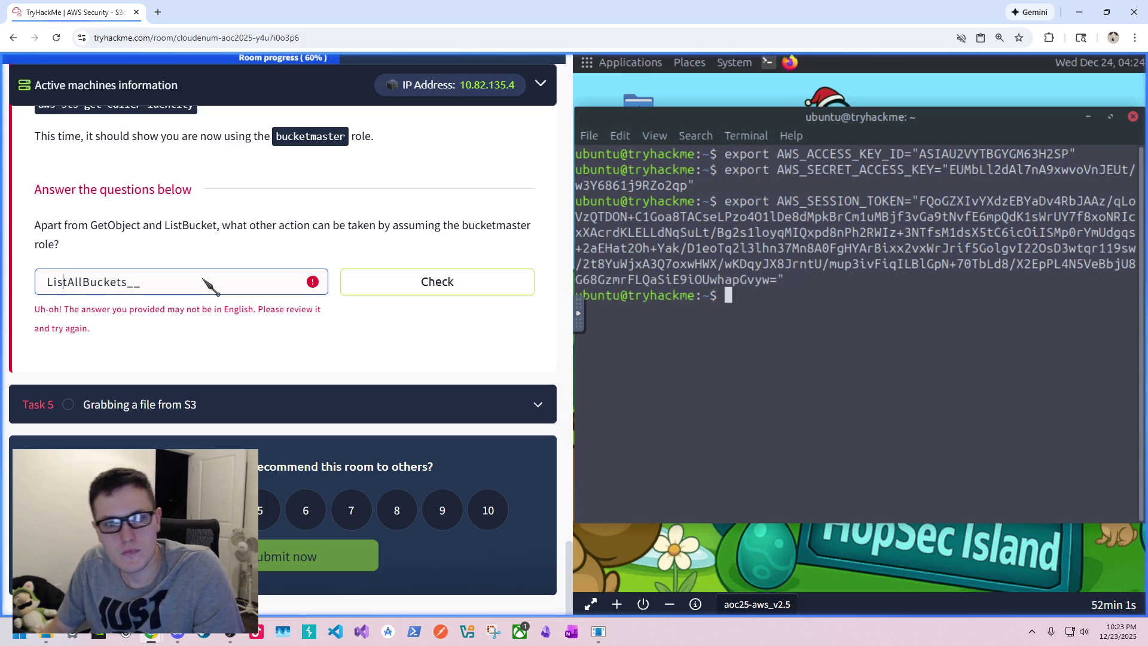
{"action": "type", "text": "S3"}
{"action": "key", "text": "Return"}
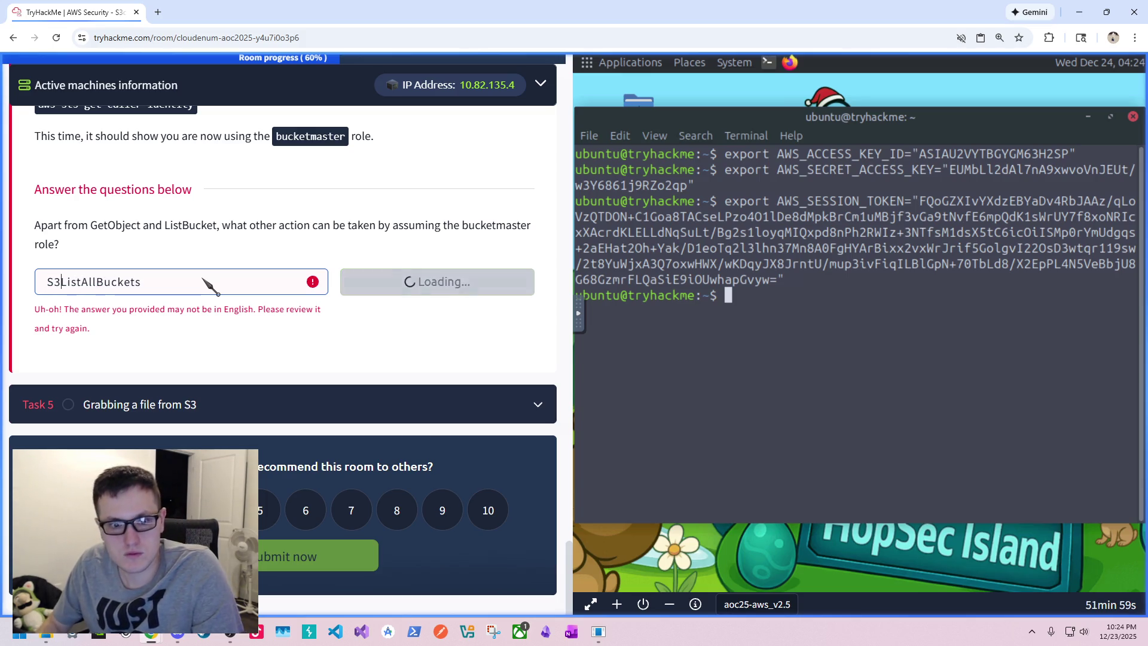
{"action": "key", "text": "Return"}
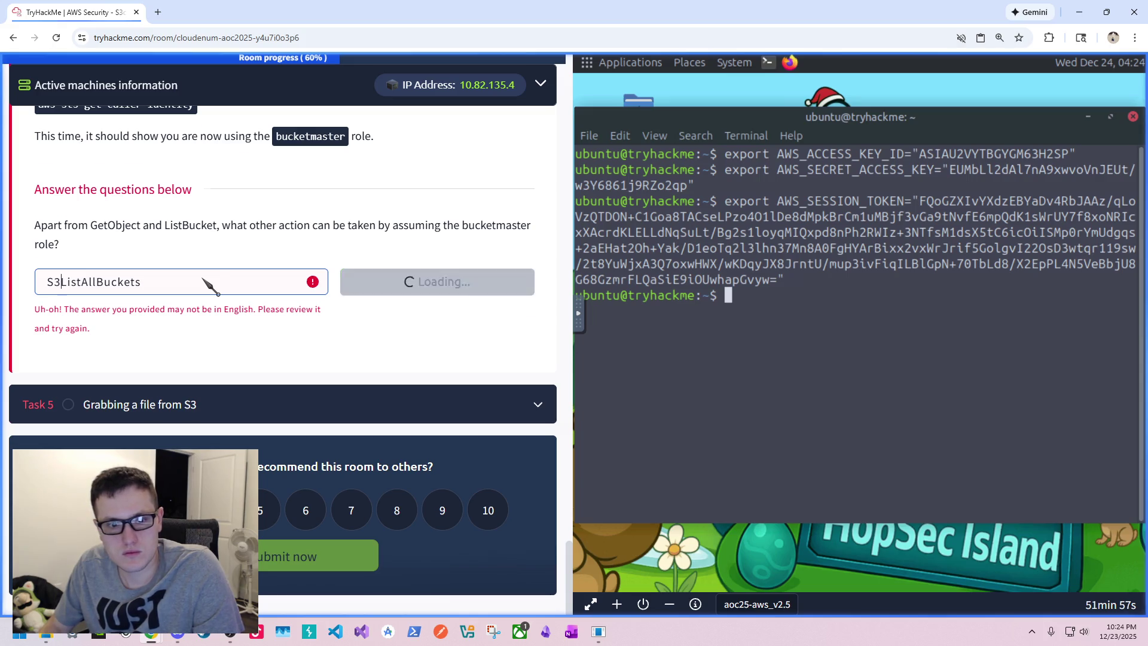
Erase the rejected answer, retype s3:ListAllMyBuck, then clear it again
{"action": "key", "text": "Delete"}
{"action": "key", "text": "Delete"}
{"action": "key", "text": "Delete"}
{"action": "key", "text": "BackSpace"}
{"action": "key", "text": "BackSpace"}
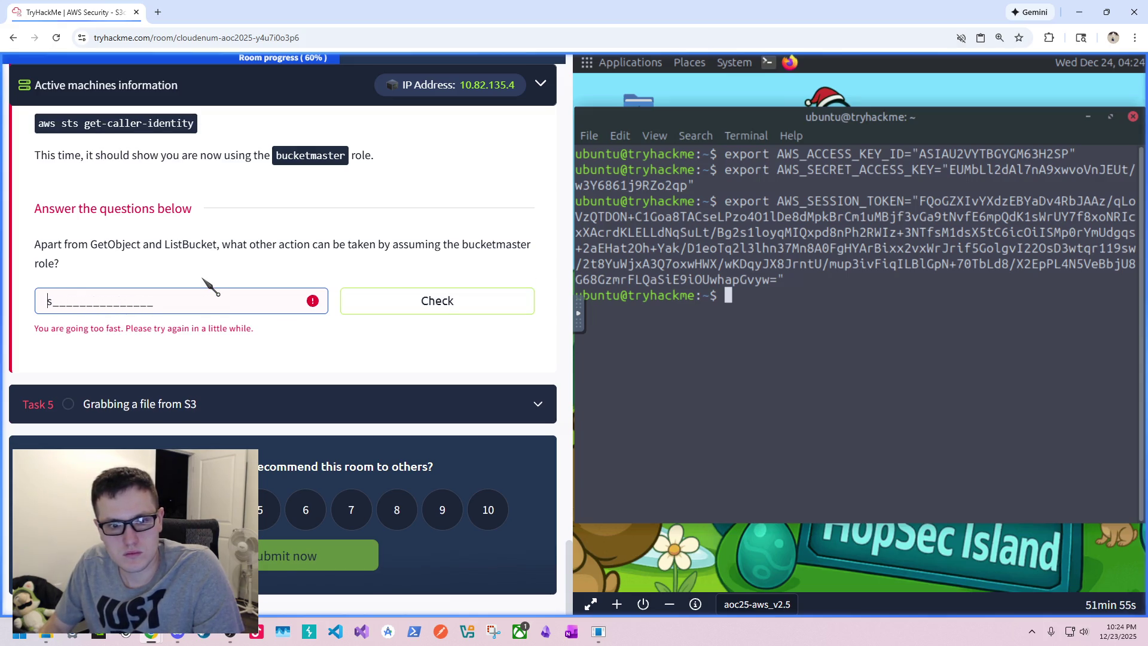
{"action": "type", "text": "s3:ListAllMyBuck"}
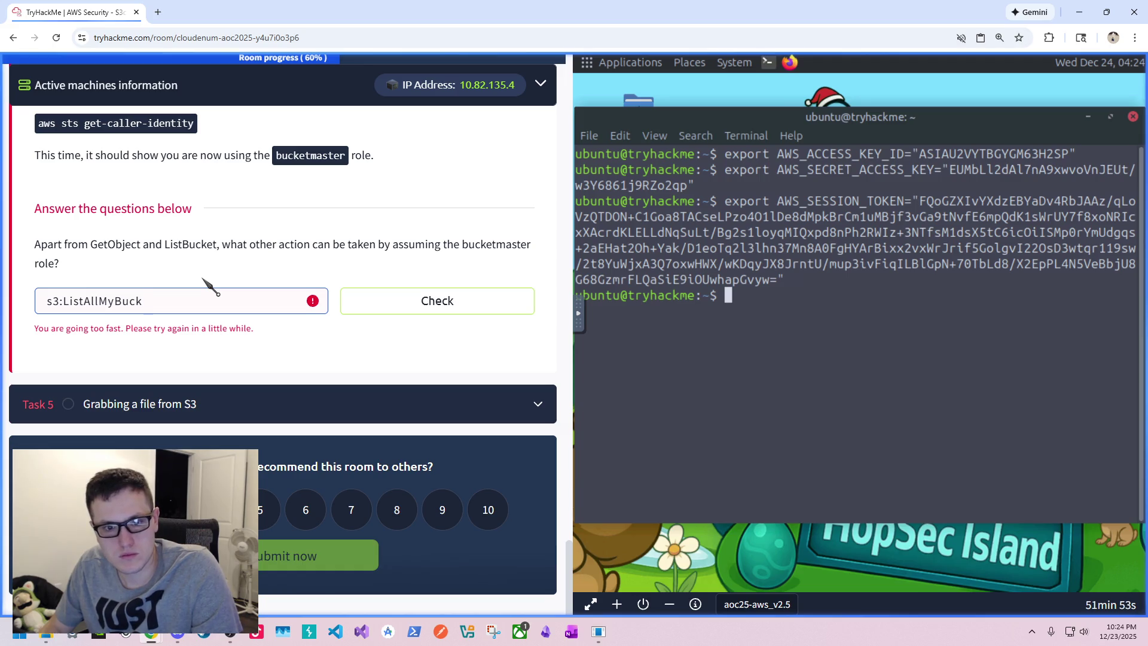
{"action": "key", "text": "ctrl+a"}
{"action": "key", "text": "BackSpace"}
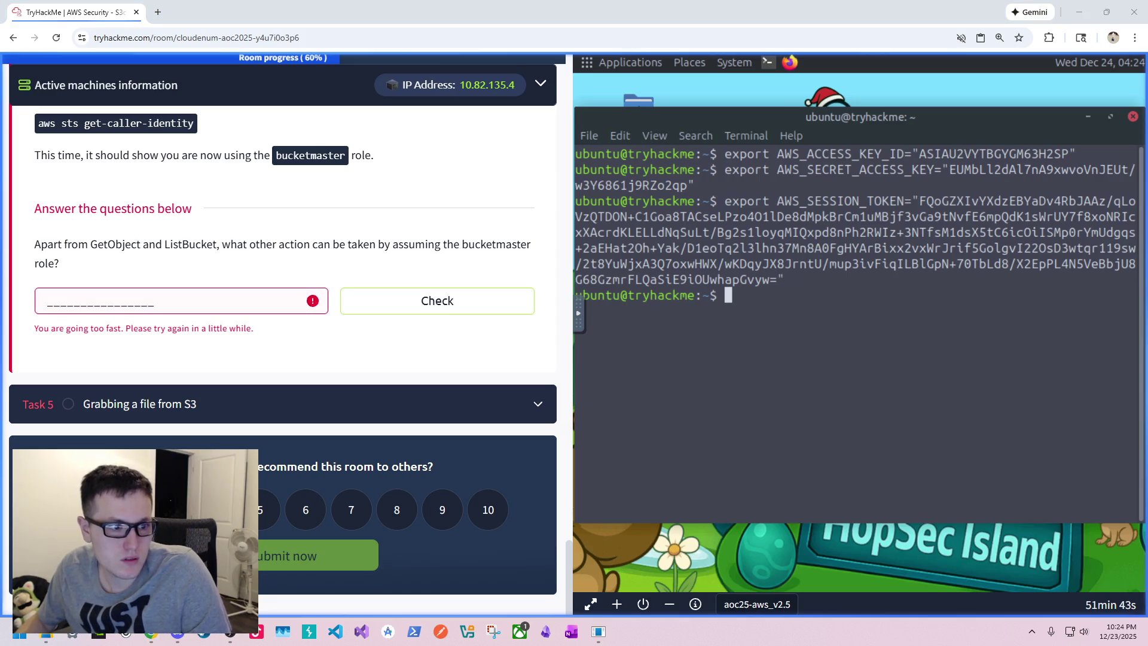
Restore the cleared answer with undo, then trim it away until the field is empty
{"action": "left_click", "coordinate": [111, 306]}
{"action": "key", "text": "ctrl+z"}
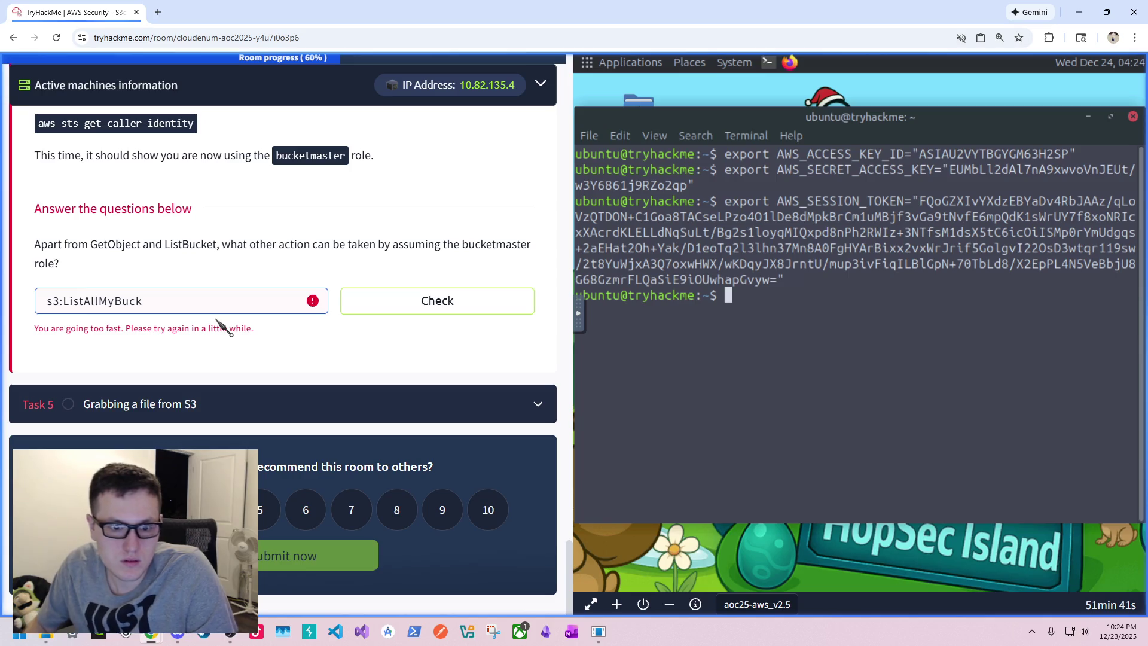
{"action": "key", "text": "BackSpace"}
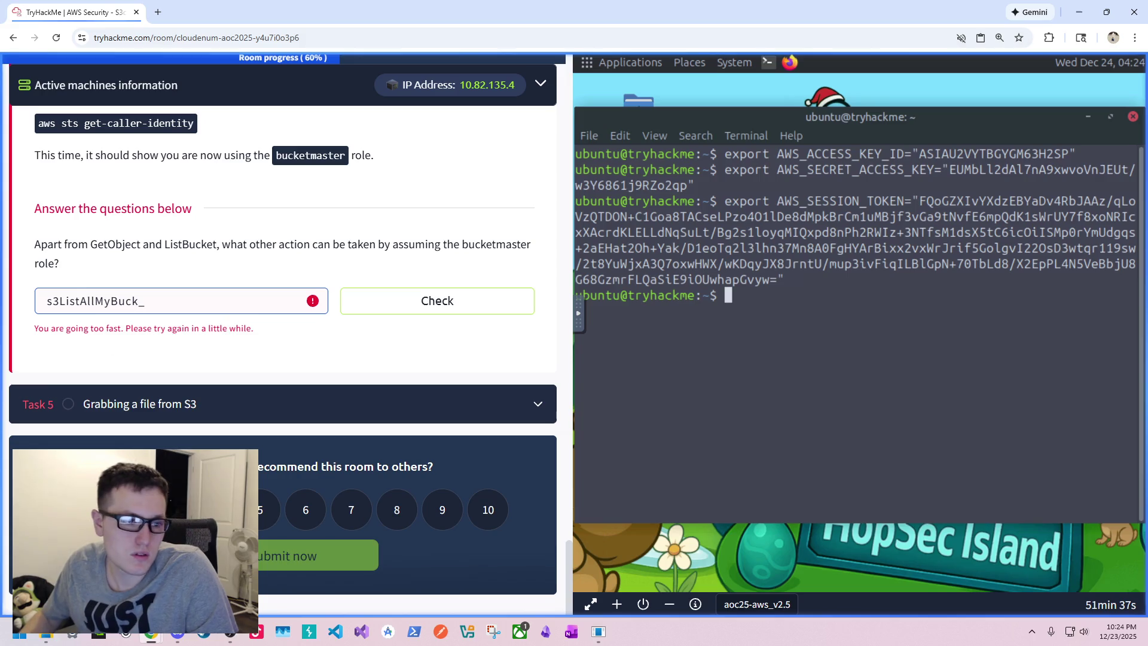
{"action": "key", "text": "alt+Tab"}
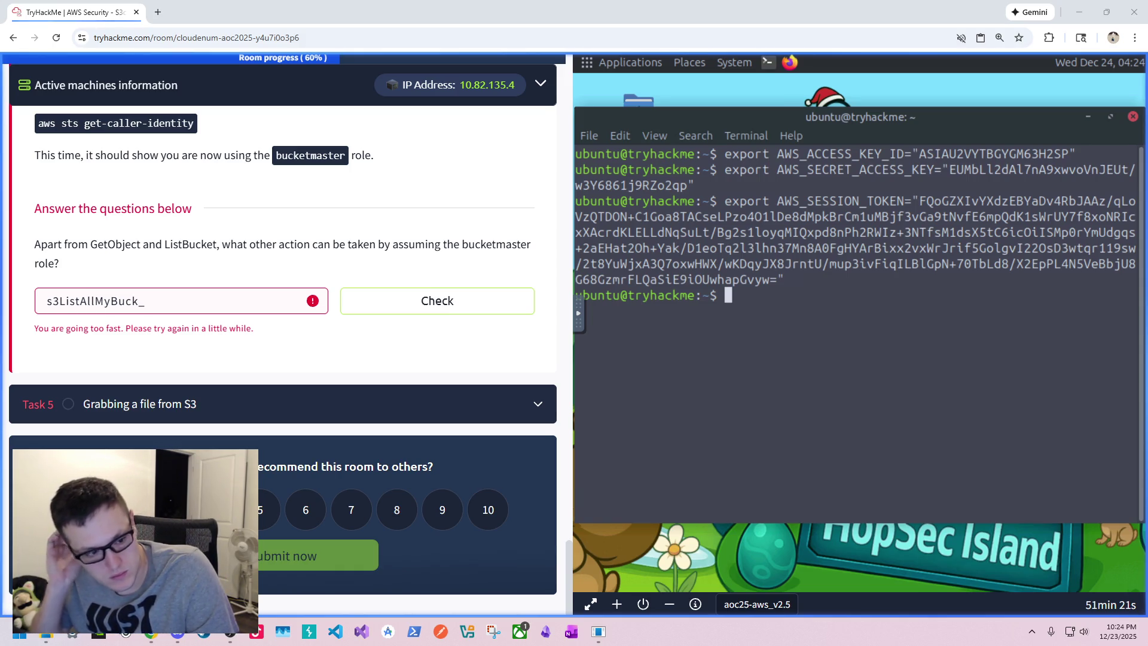
{"action": "left_click", "coordinate": [167, 305]}
{"action": "key", "text": "BackSpace"}
{"action": "key", "text": "BackSpace"}
{"action": "key", "text": "BackSpace"}
{"action": "key", "text": "BackSpace"}
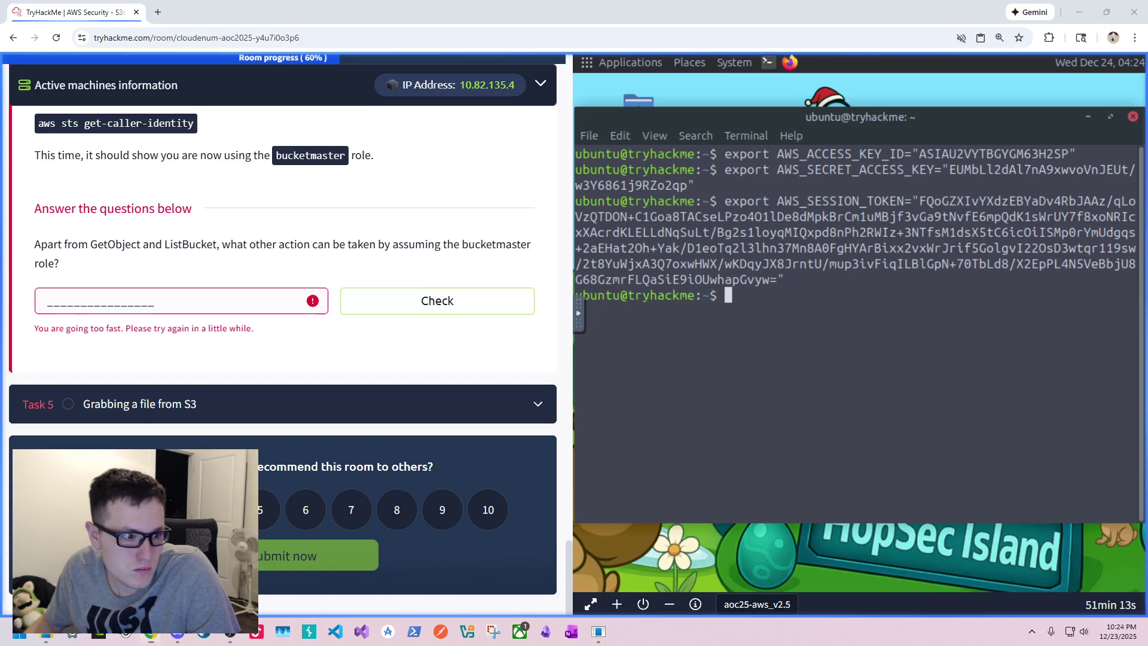
{"action": "left_click", "coordinate": [799, 359]}
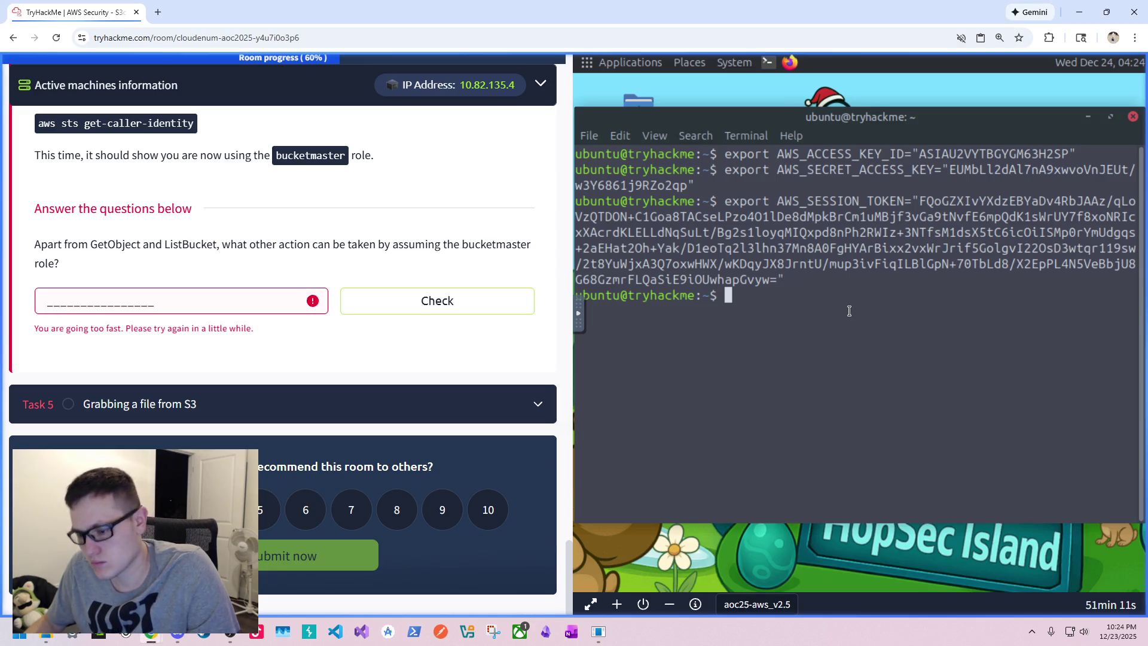
Run aws sts get-caller-identity to confirm the assumed bucketmaster role for the TBFC session
{"action": "type", "text": "aws sts get-caller-identity"}
{"action": "key", "text": "Return"}
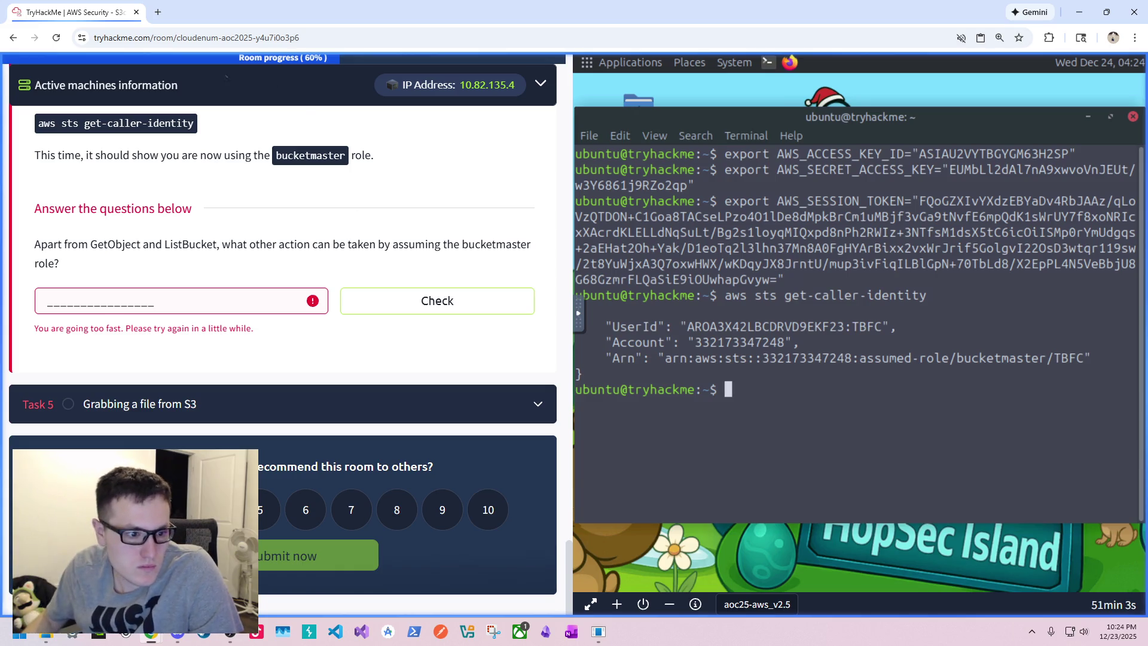
{"action": "left_click", "coordinate": [191, 299]}
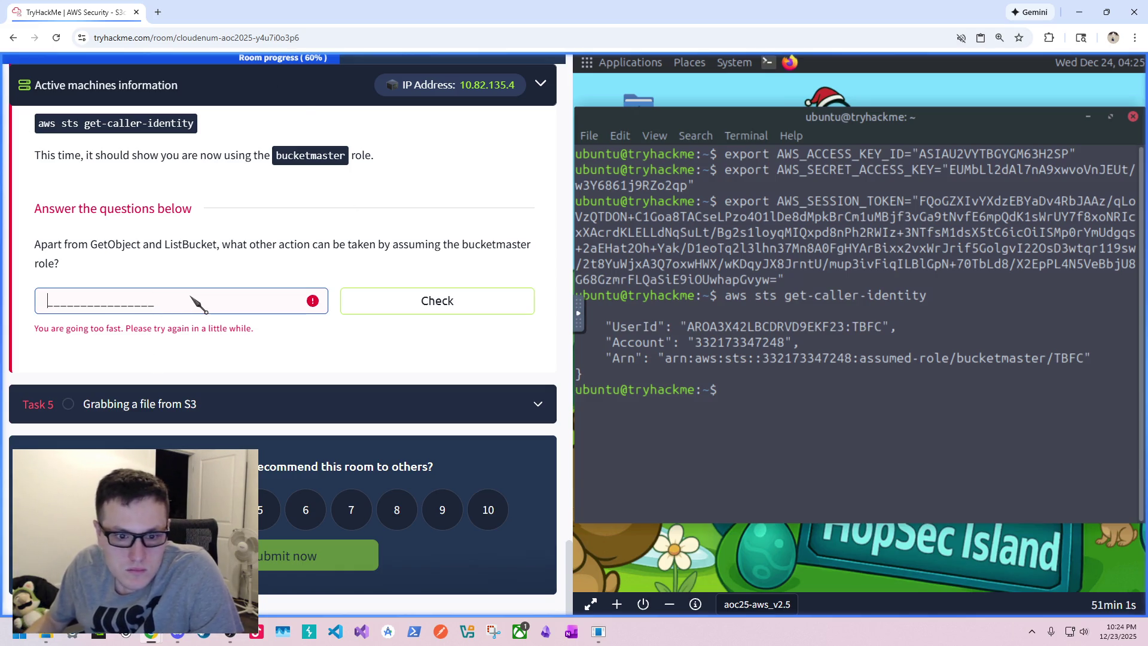
Replace the bucketmaster answer with s3:ListAllMyBuck and run aws s3 ls in the terminal
{"action": "type", "text": "bucketmaster"}
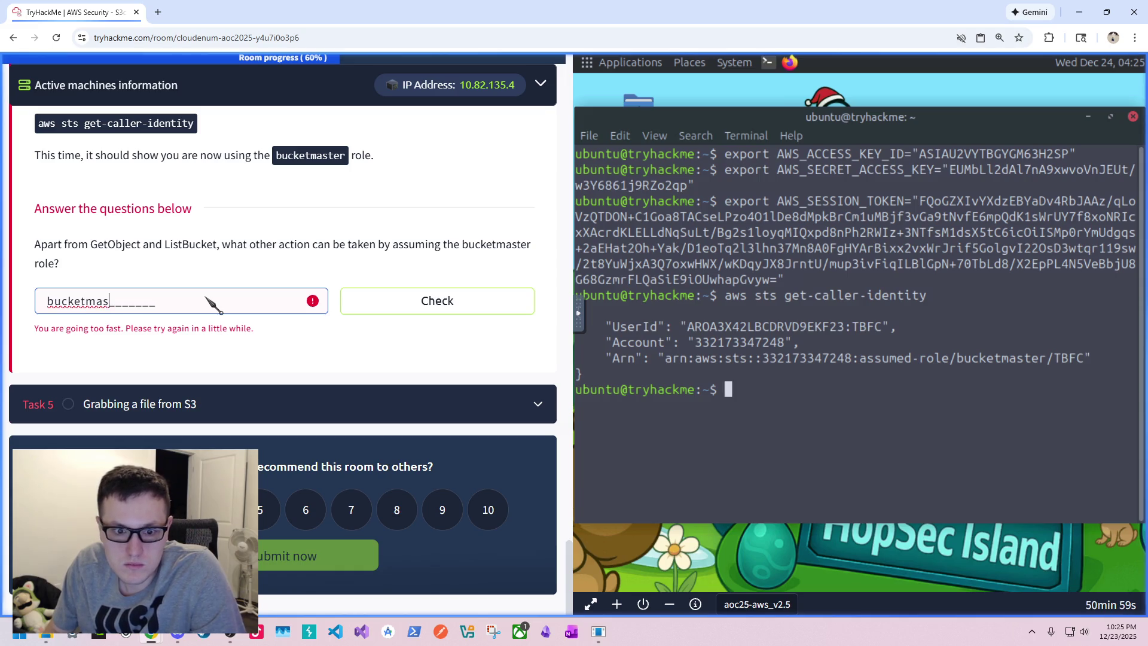
{"action": "key", "text": "BackSpace"}
{"action": "key", "text": "BackSpace"}
{"action": "key", "text": "BackSpace"}
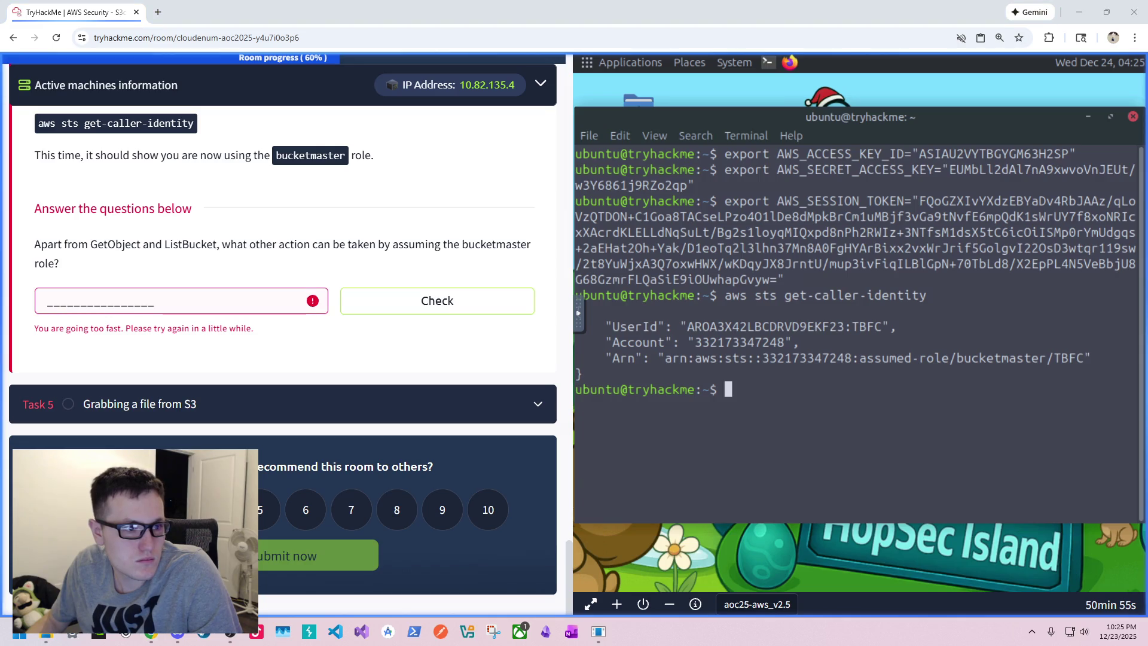
{"action": "left_click", "coordinate": [180, 301]}
{"action": "type", "text": "s3:ListAllMyBuck"}
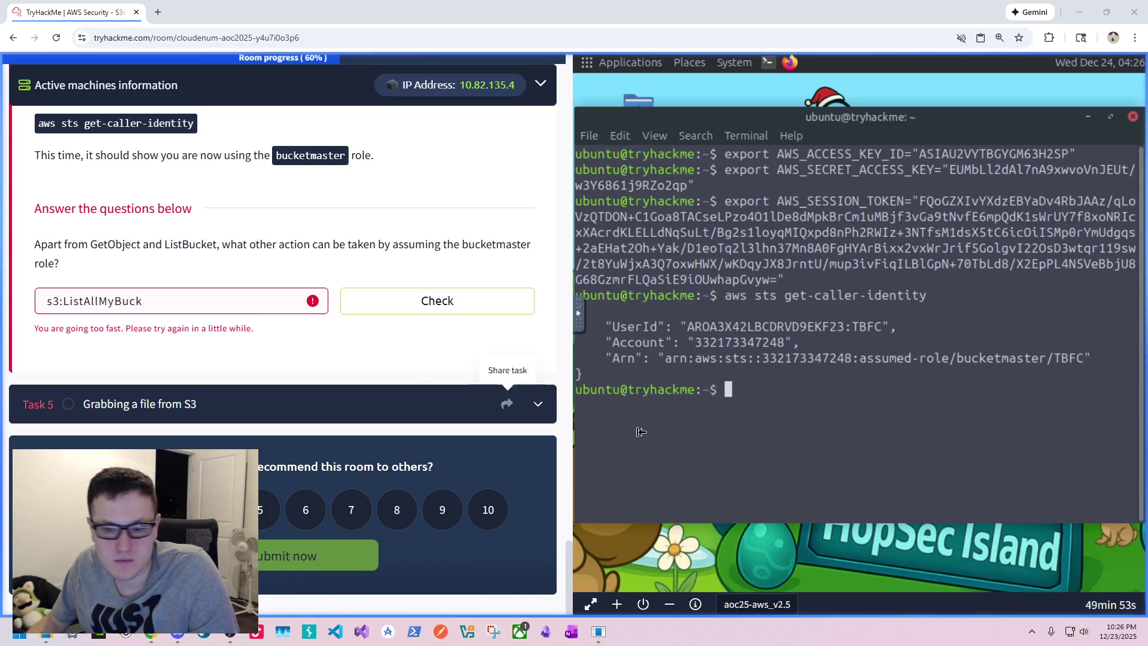
{"action": "type", "text": "aws s3 ls"}
{"action": "key", "text": "Return"}
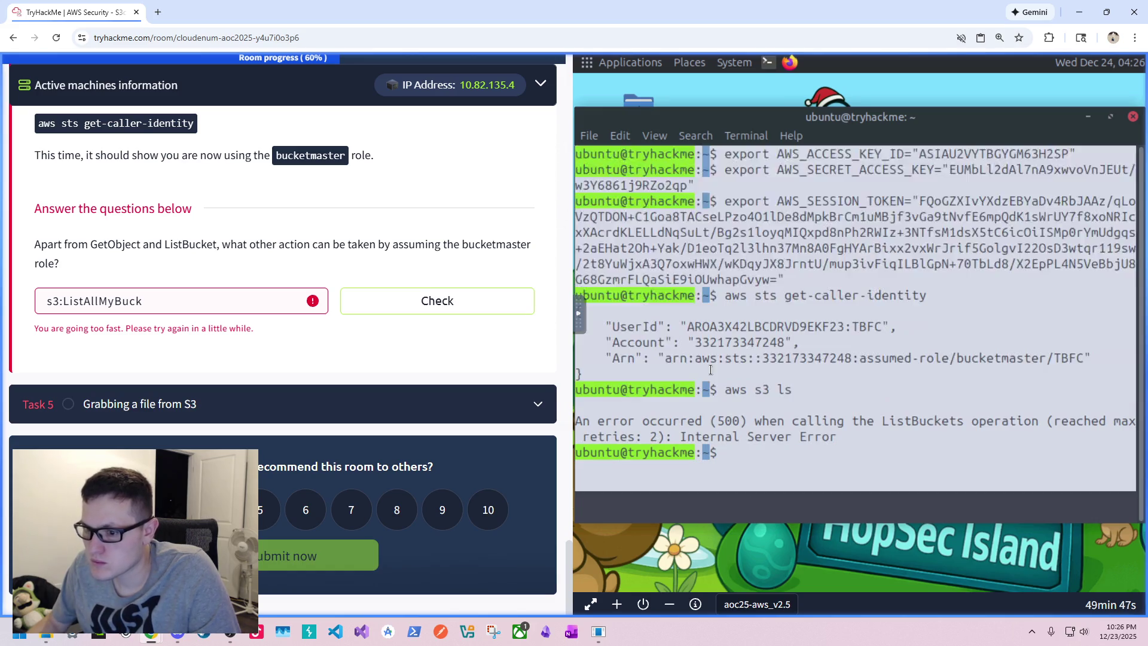
Inspect the terminal output from the session token down to the 500 ListBuckets error
{"action": "mouse_move", "coordinate": [800, 459]}
{"action": "left_mouse_down"}
{"action": "mouse_move", "coordinate": [629, 275]}
{"action": "mouse_move", "coordinate": [627, 217]}
{"action": "left_mouse_up"}
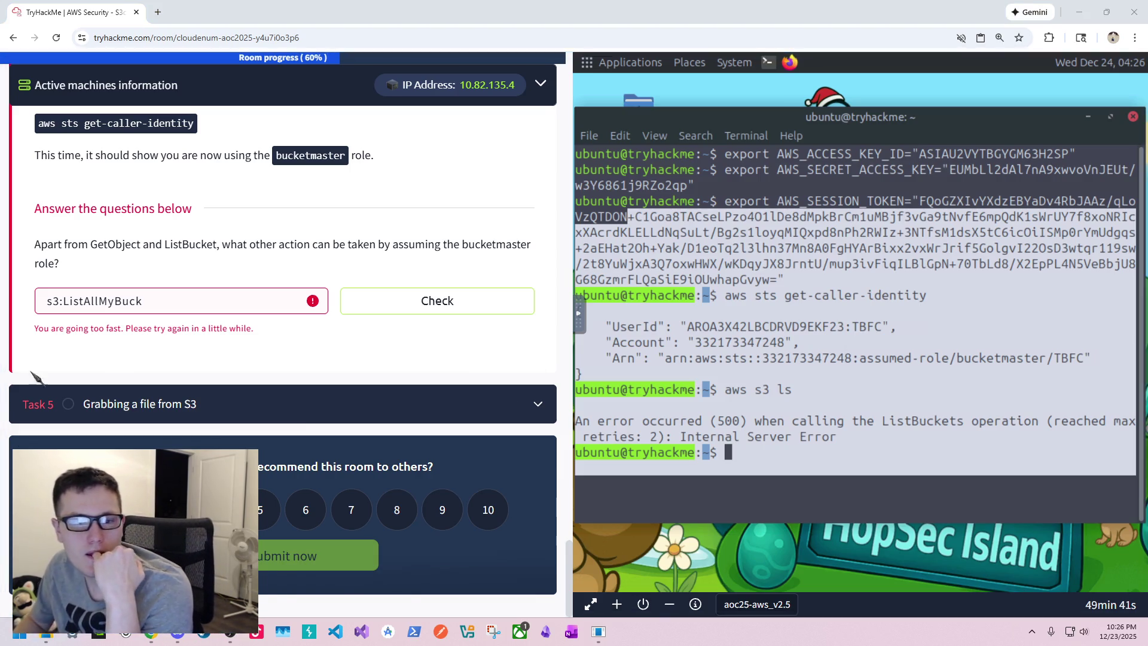
{"action": "left_click", "coordinate": [728, 452]}
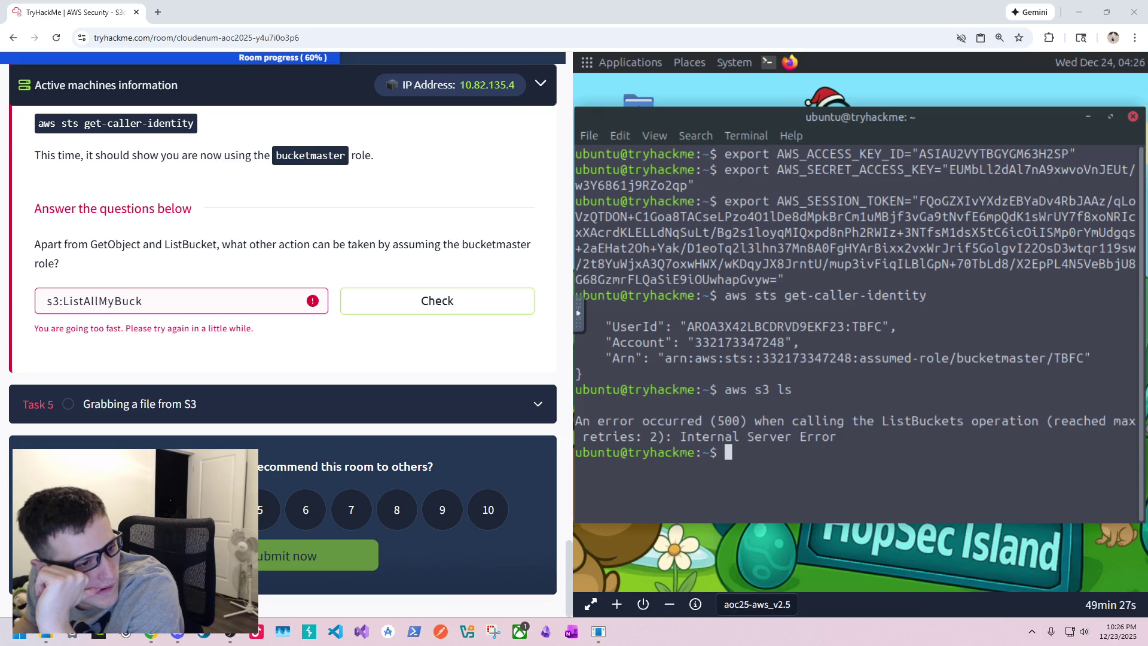
Delete the answer text and scroll the lesson to locate the assume-role command
{"action": "scroll", "coordinate": [165, 346], "scroll_direction": "up", "scroll_amount": 2}
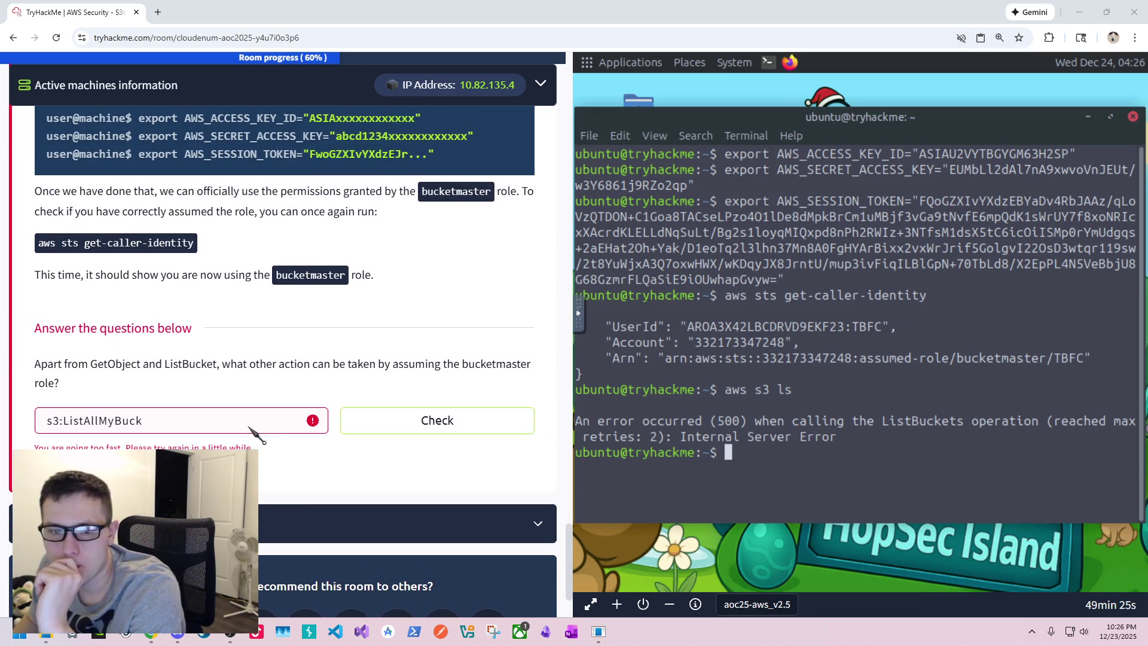
{"action": "left_click_drag", "start_coordinate": [256, 426], "coordinate": [35, 431]}
{"action": "key", "text": "BackSpace"}
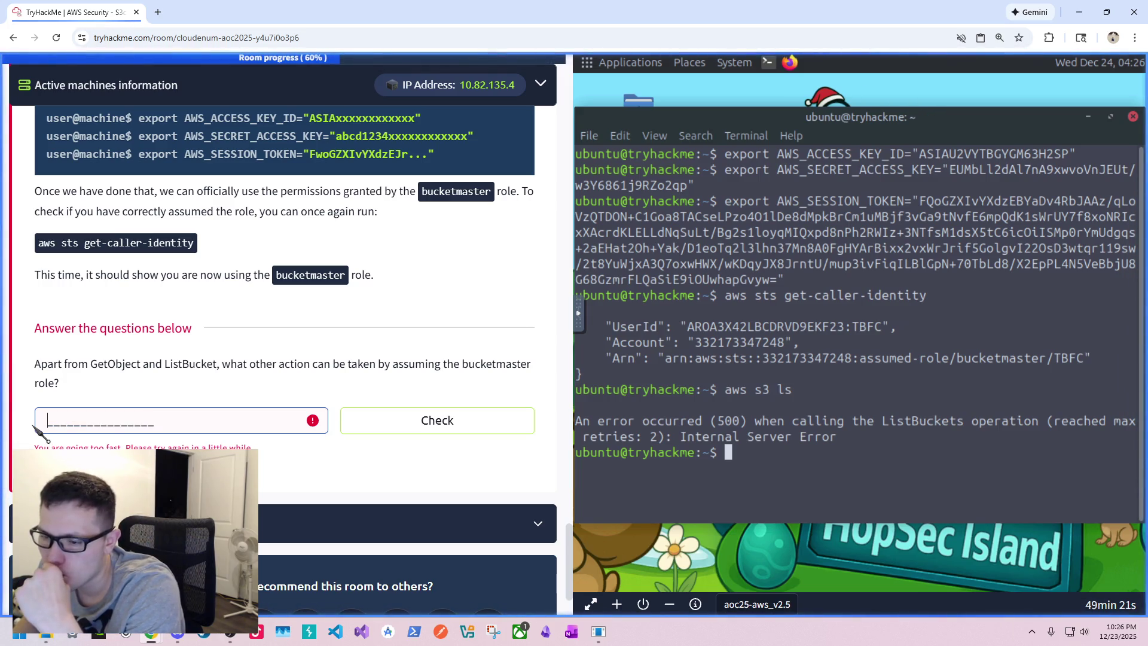
{"action": "scroll", "coordinate": [43, 418], "scroll_direction": "up", "scroll_amount": 15}
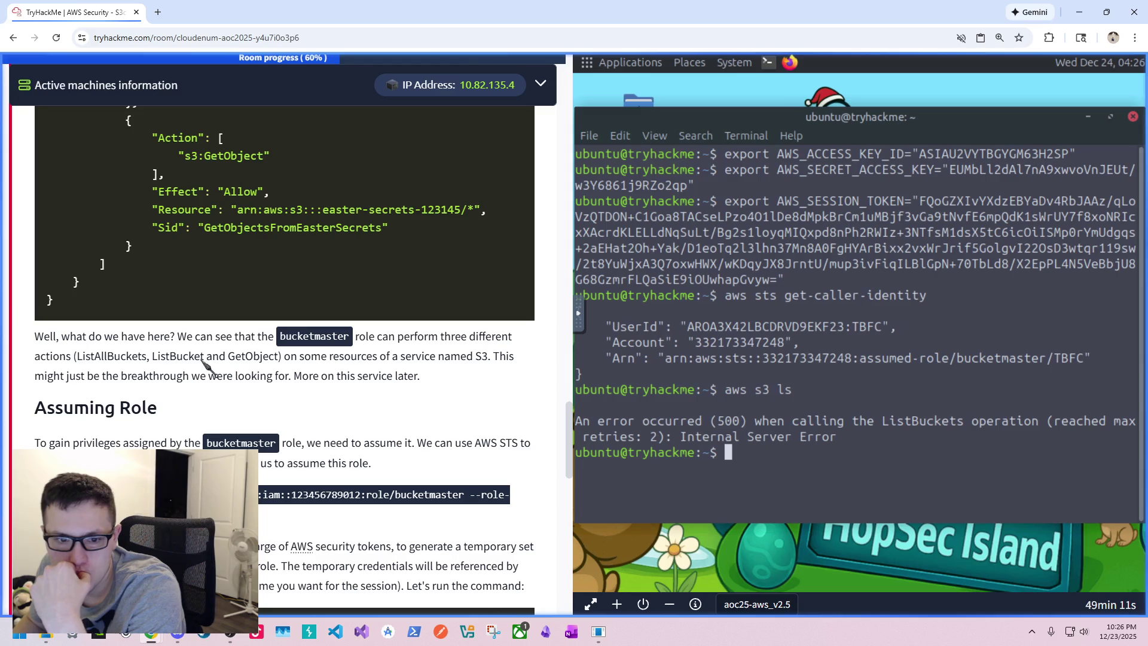
{"action": "scroll", "coordinate": [448, 368], "scroll_direction": "down", "scroll_amount": 1}
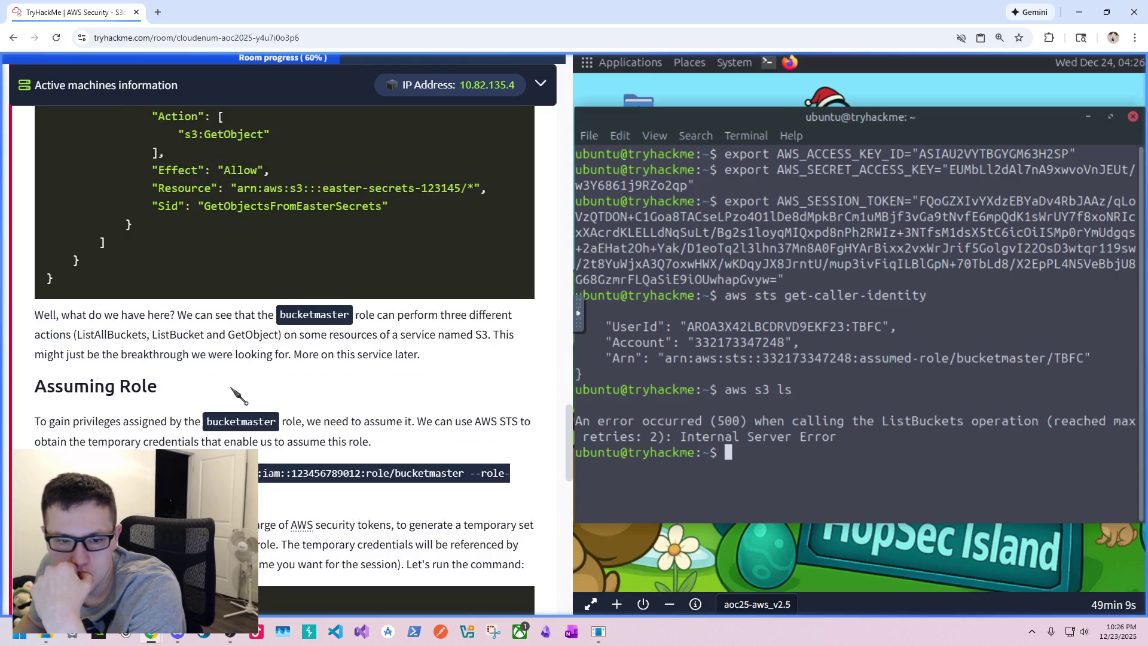
{"action": "scroll", "coordinate": [71, 349], "scroll_direction": "down", "scroll_amount": 1}
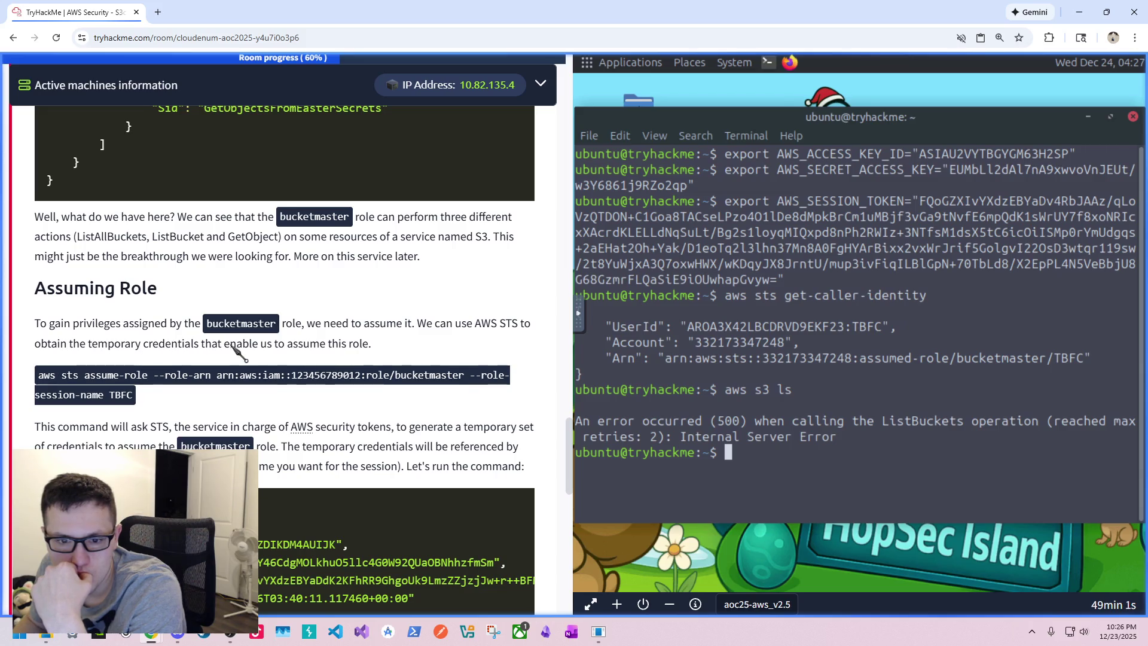
{"action": "scroll", "coordinate": [227, 353], "scroll_direction": "down", "scroll_amount": 1}
{"action": "scroll", "coordinate": [96, 342], "scroll_direction": "down", "scroll_amount": 1}
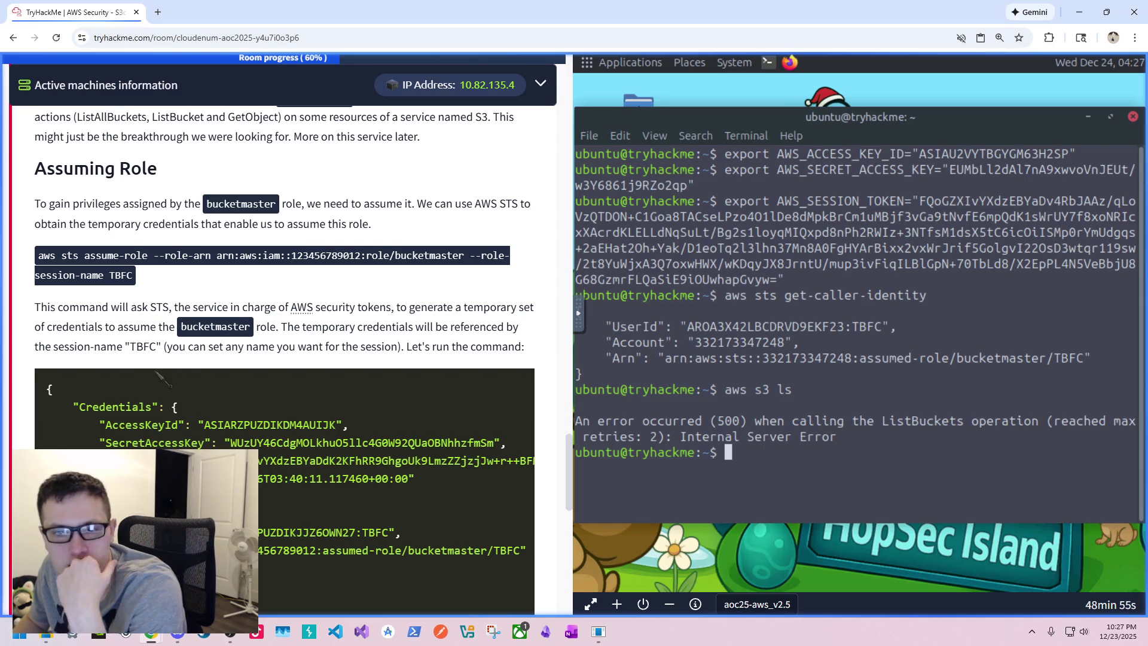
{"action": "scroll", "coordinate": [119, 359], "scroll_direction": "down", "scroll_amount": 4}
{"action": "scroll", "coordinate": [155, 364], "scroll_direction": "down", "scroll_amount": 1}
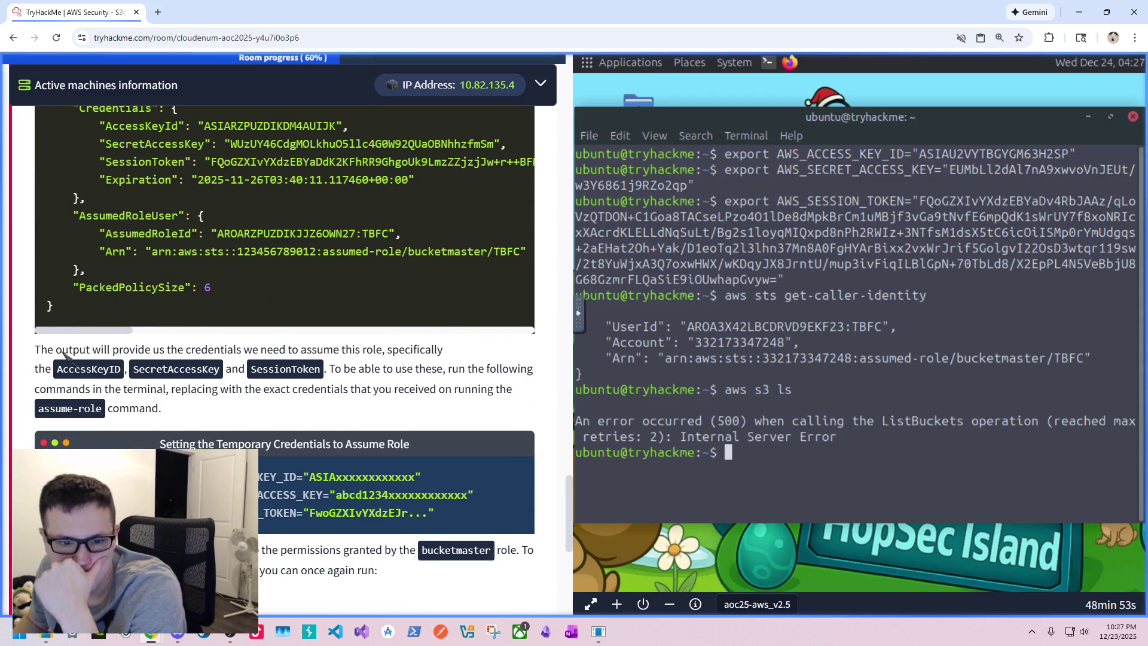
{"action": "scroll", "coordinate": [154, 366], "scroll_direction": "up", "scroll_amount": 2}
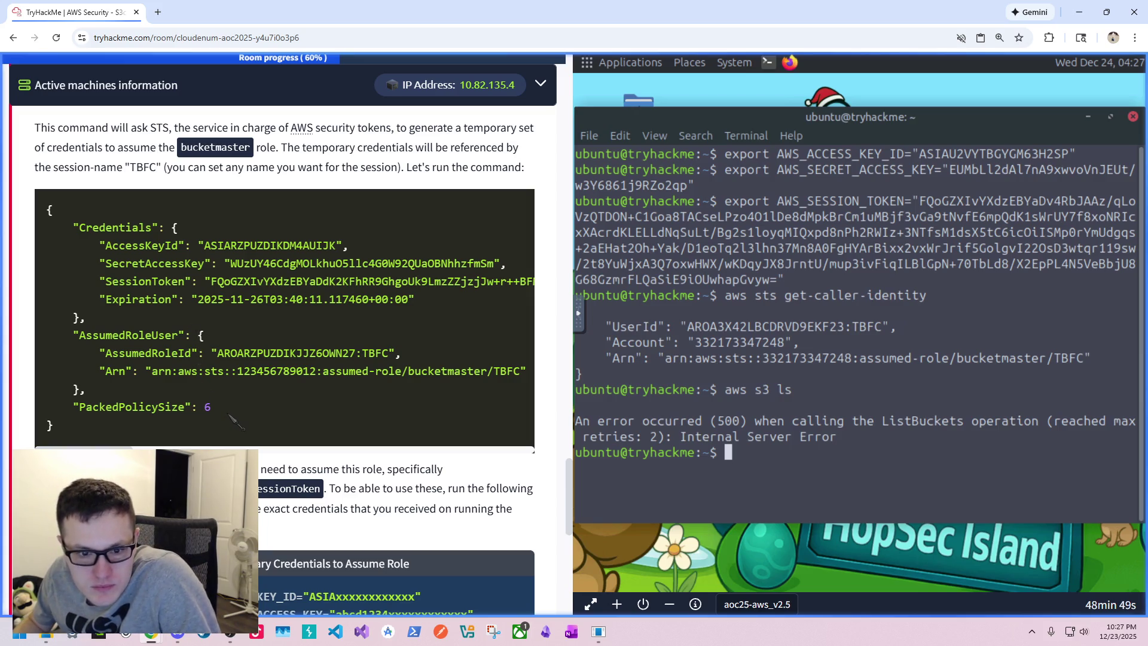
{"action": "scroll", "coordinate": [235, 422], "scroll_direction": "down", "scroll_amount": 1}
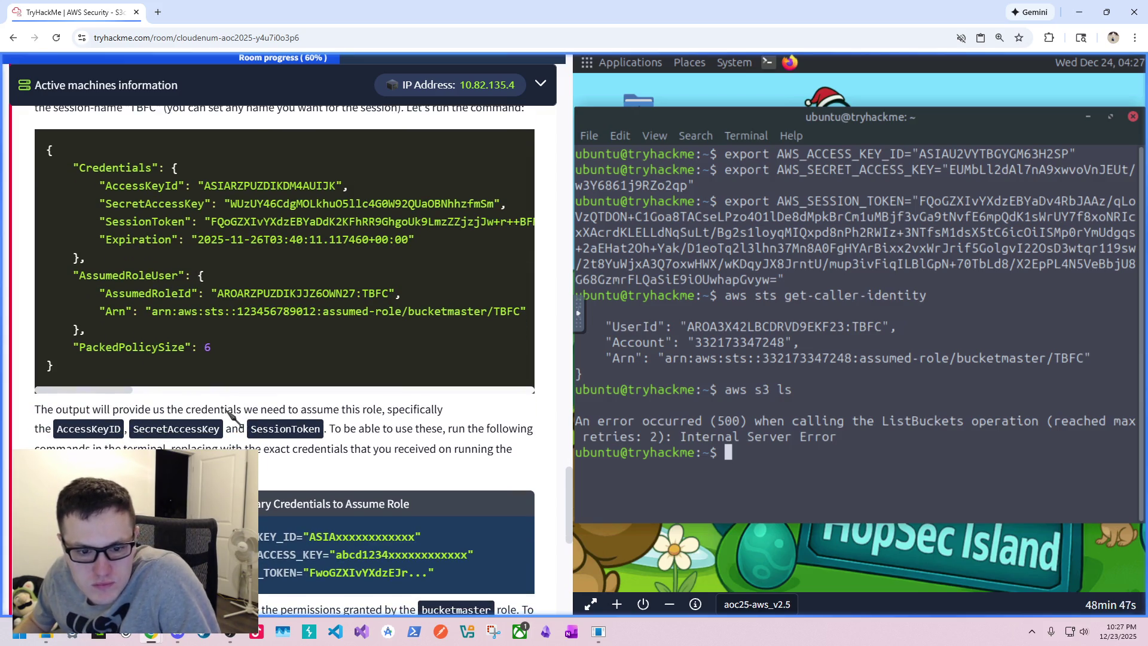
{"action": "scroll", "coordinate": [226, 412], "scroll_direction": "down", "scroll_amount": 1}
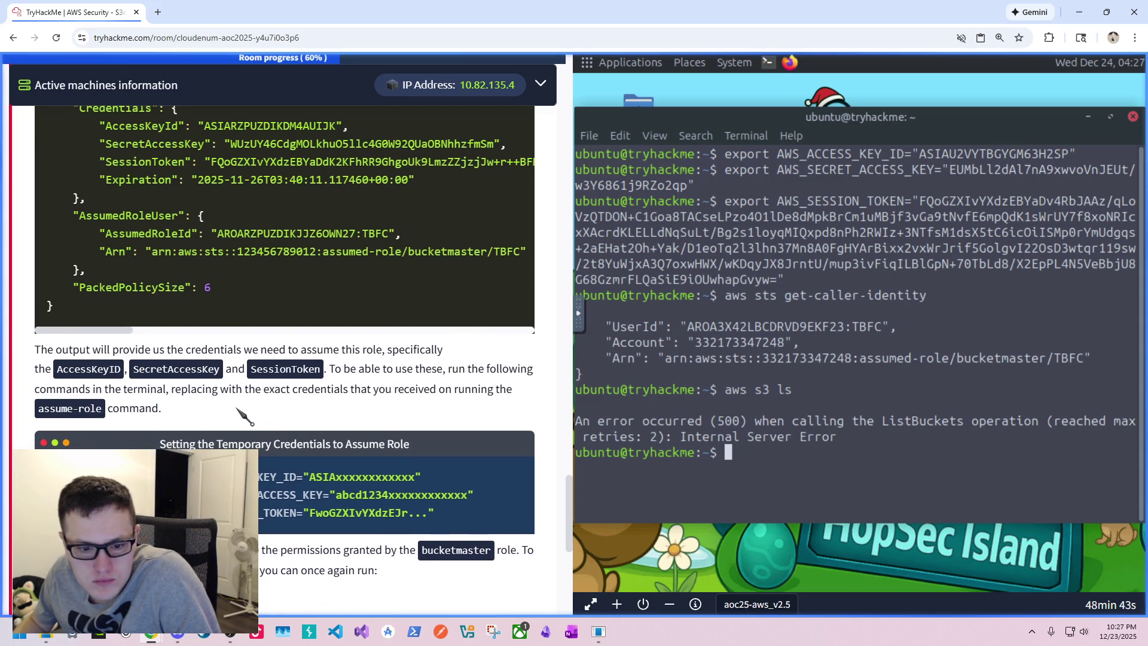
{"action": "scroll", "coordinate": [243, 417], "scroll_direction": "down", "scroll_amount": 1}
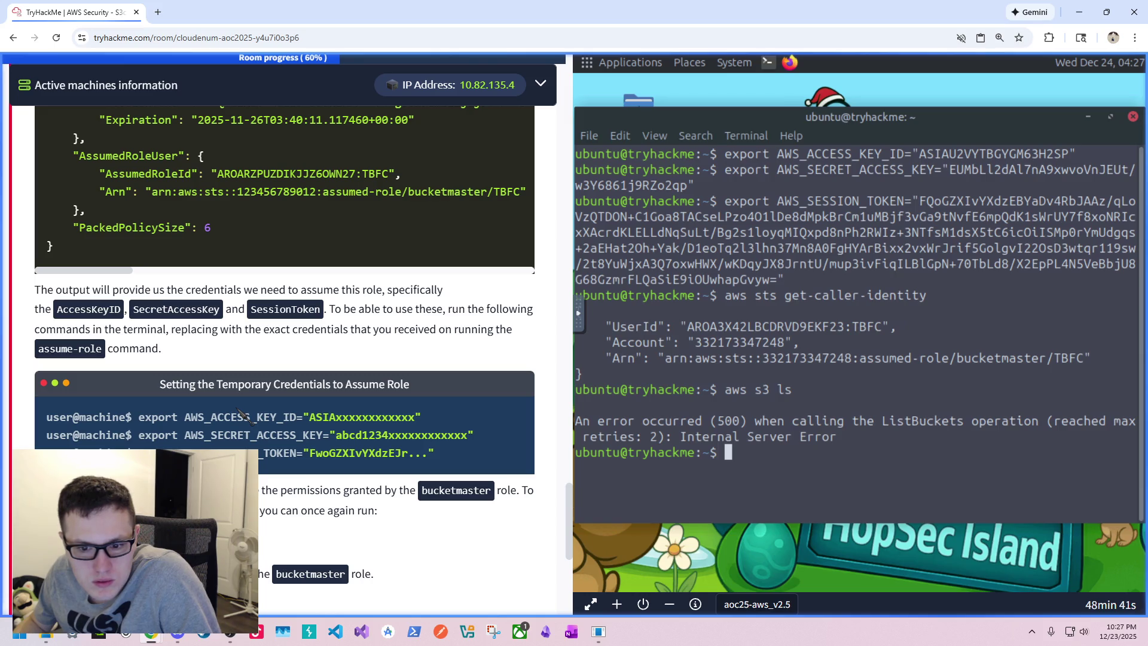
{"action": "scroll", "coordinate": [243, 417], "scroll_direction": "up", "scroll_amount": 6}
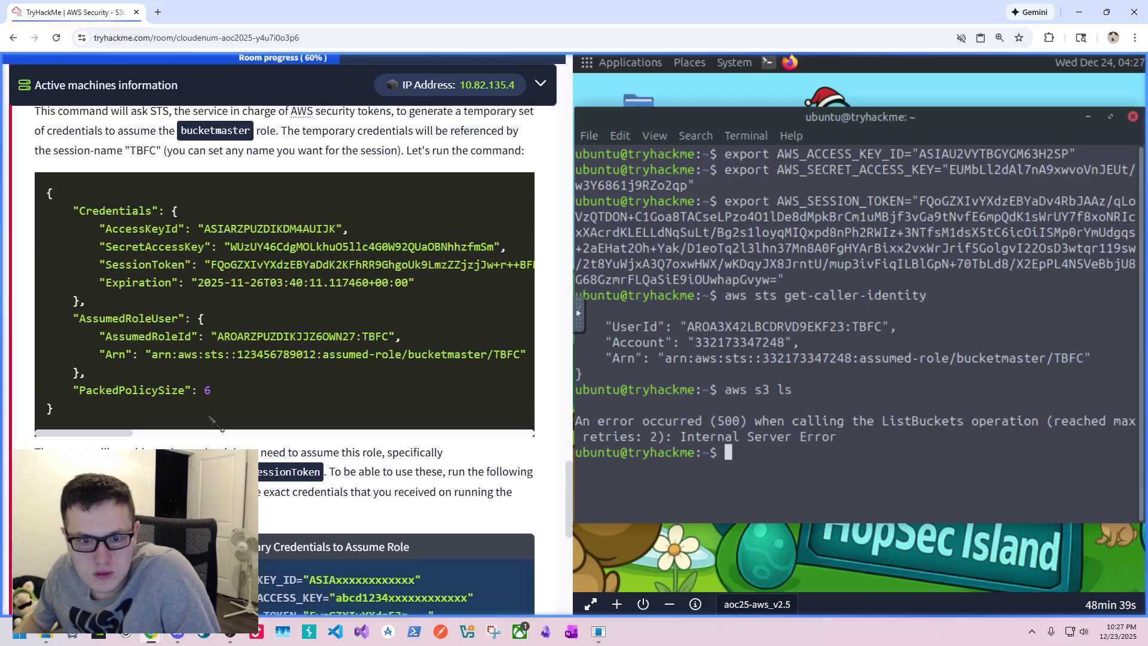
Copy the bucketmaster assume-role command through TBFC and run it, getting a 500 error
{"action": "left_click_drag", "start_coordinate": [38, 254], "coordinate": [137, 276]}
{"action": "left_click", "coordinate": [136, 277]}
{"action": "left_click_drag", "start_coordinate": [37, 254], "coordinate": [139, 277]}
{"action": "key", "text": "ctrl+c"}
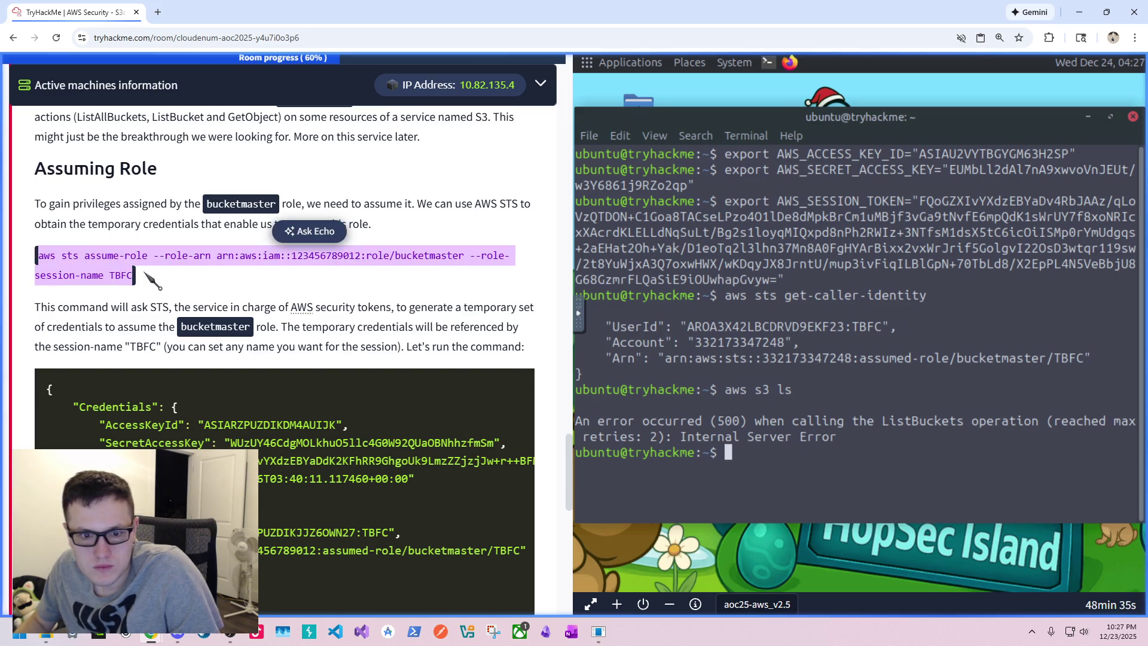
{"action": "left_click", "coordinate": [802, 464]}
{"action": "key", "text": "ctrl+shift+v"}
{"action": "key", "text": "Return"}
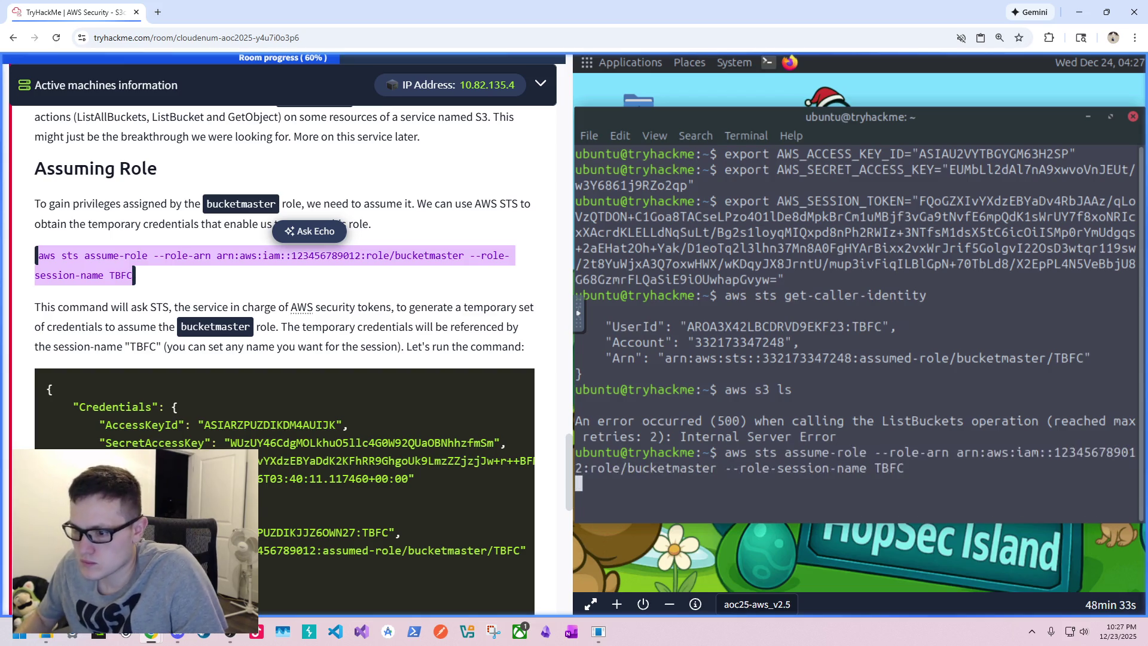
{"action": "scroll", "coordinate": [334, 368], "scroll_direction": "down", "scroll_amount": 3}
{"action": "scroll", "coordinate": [333, 366], "scroll_direction": "down", "scroll_amount": 3}
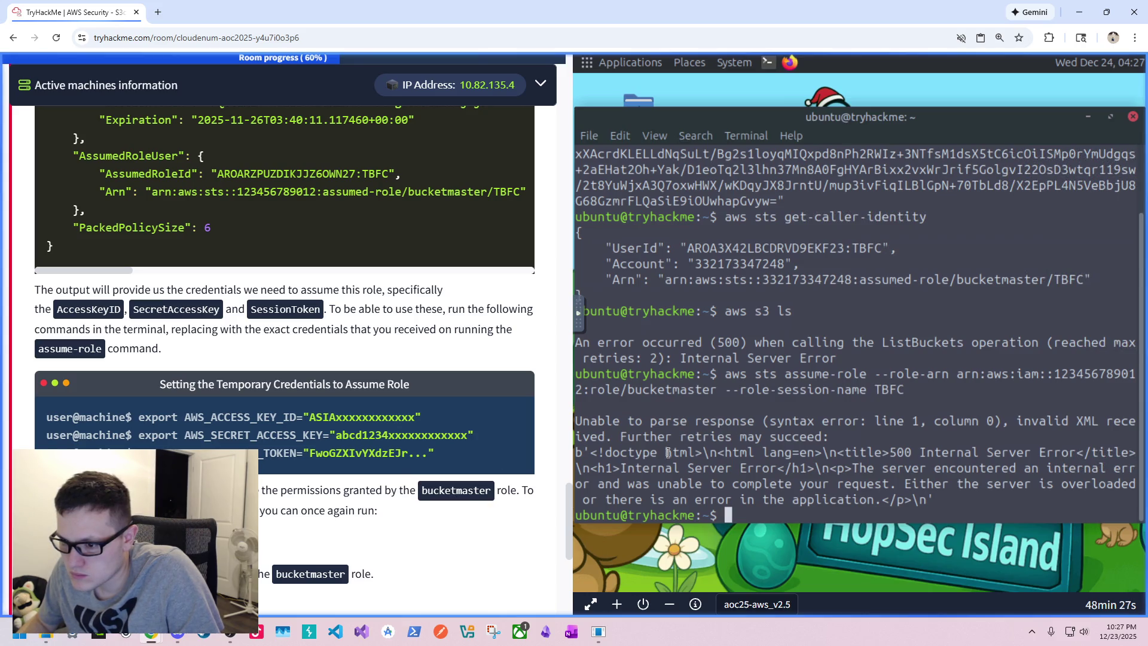
{"action": "scroll", "coordinate": [435, 487], "scroll_direction": "up", "scroll_amount": 15}
{"action": "scroll", "coordinate": [390, 341], "scroll_direction": "down", "scroll_amount": 10}
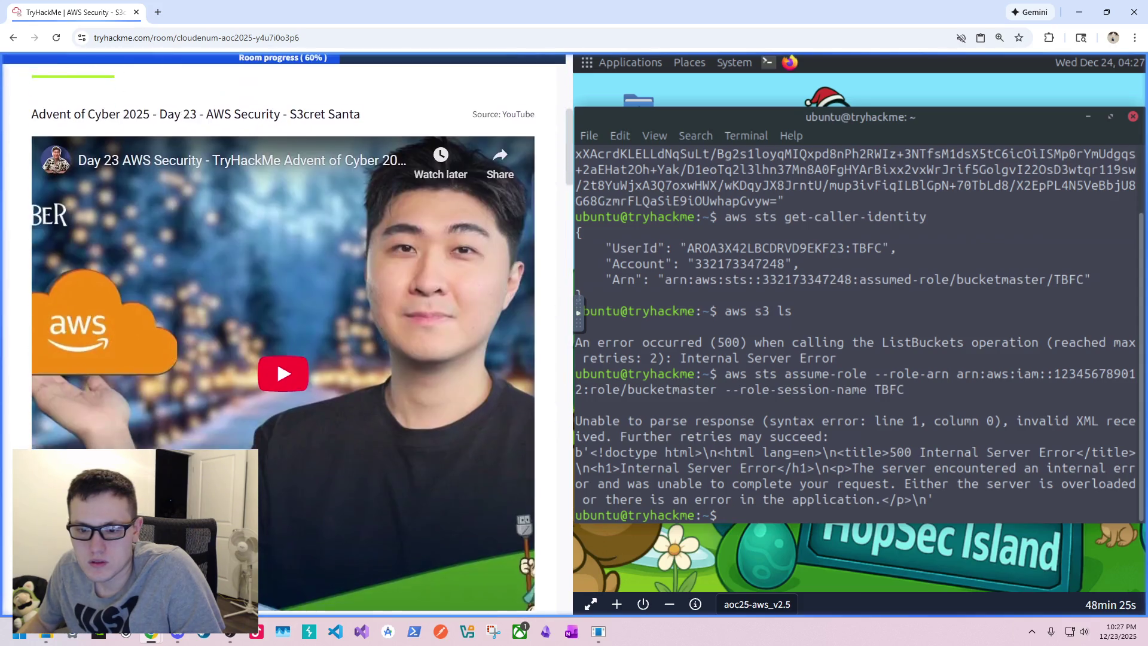
{"action": "left_click", "coordinate": [537, 191]}
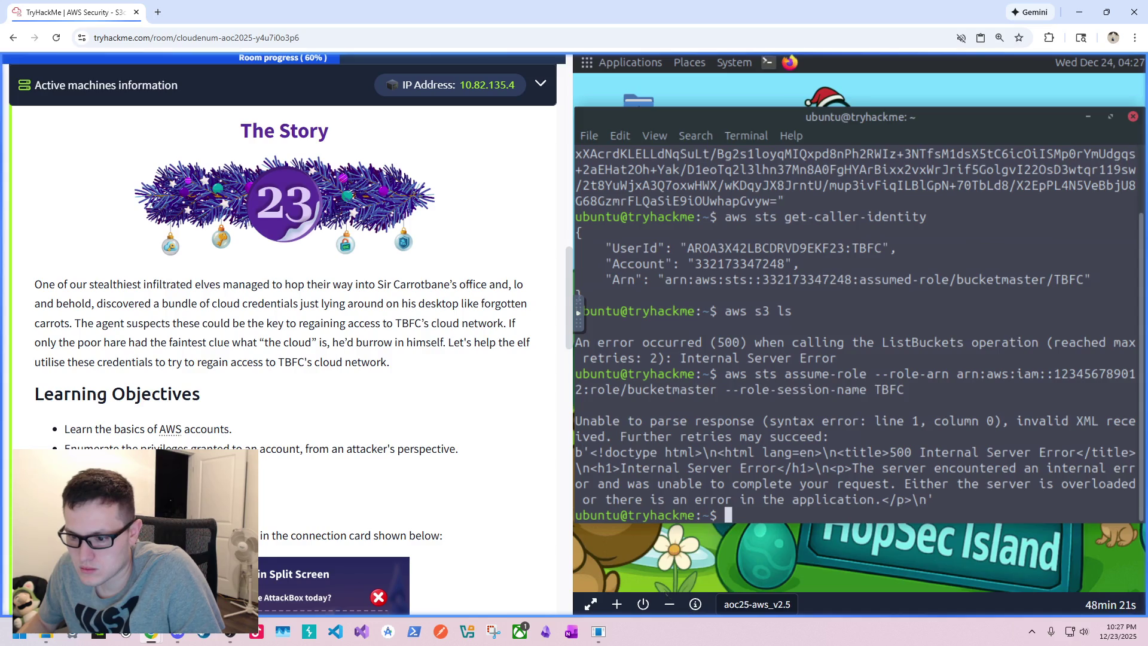
Terminate the erroring lab machine and reload the room page
{"action": "left_click", "coordinate": [643, 604]}
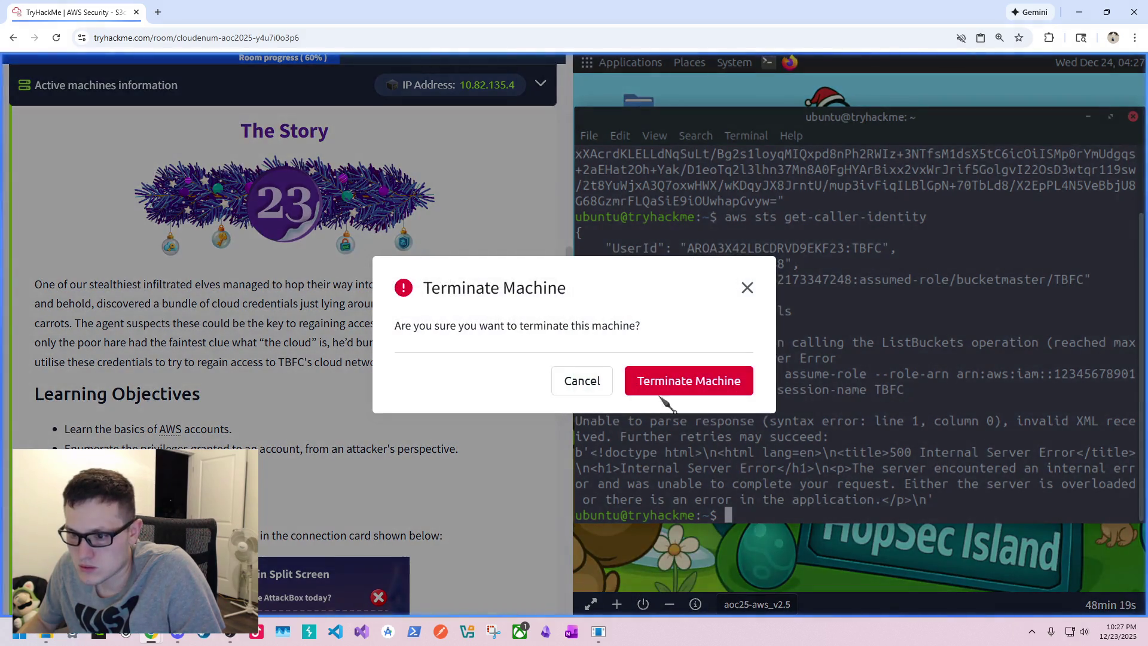
{"action": "left_click", "coordinate": [658, 386]}
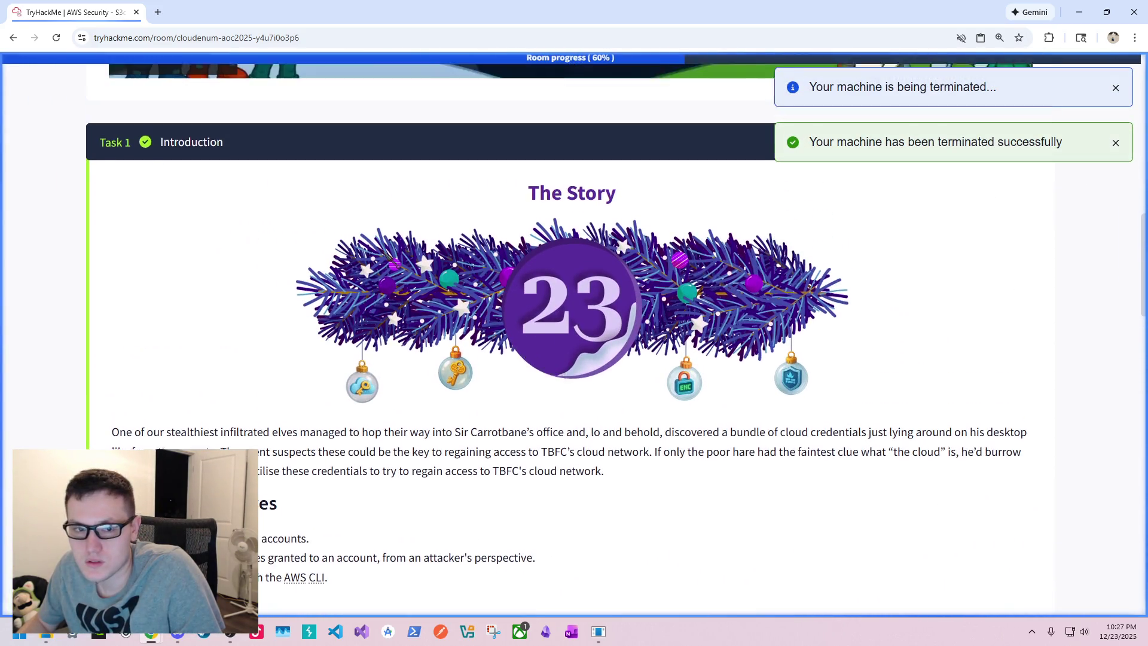
{"action": "left_click", "coordinate": [56, 38]}
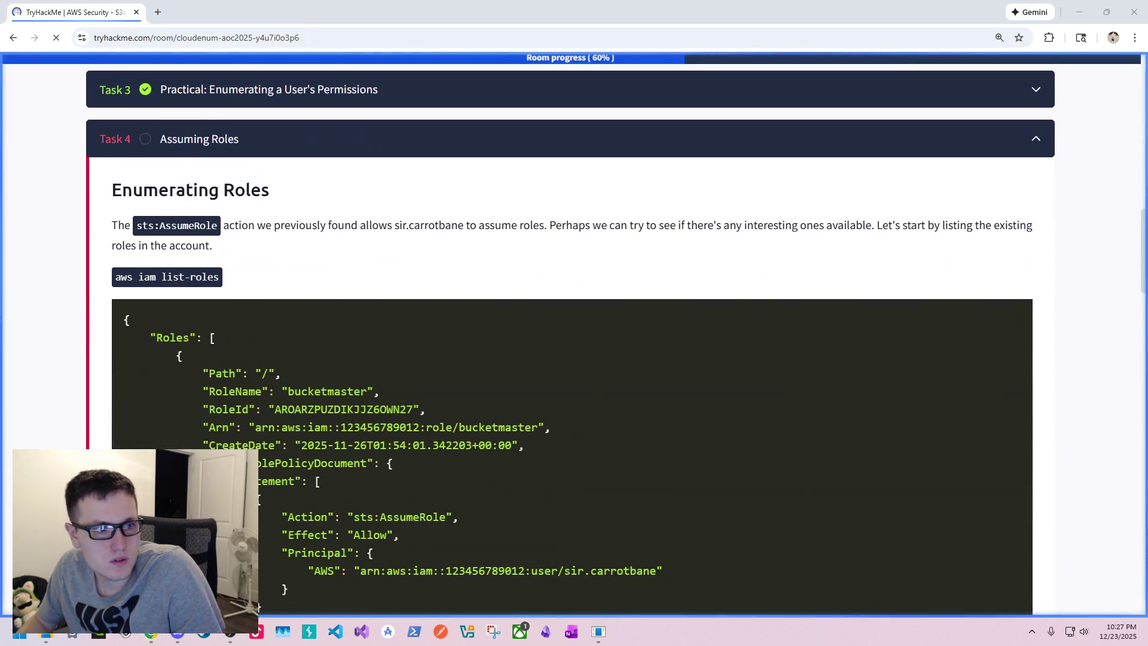
Start a new lab machine from the expanded Introduction task
{"action": "scroll", "coordinate": [1064, 167], "scroll_direction": "up", "scroll_amount": 6}
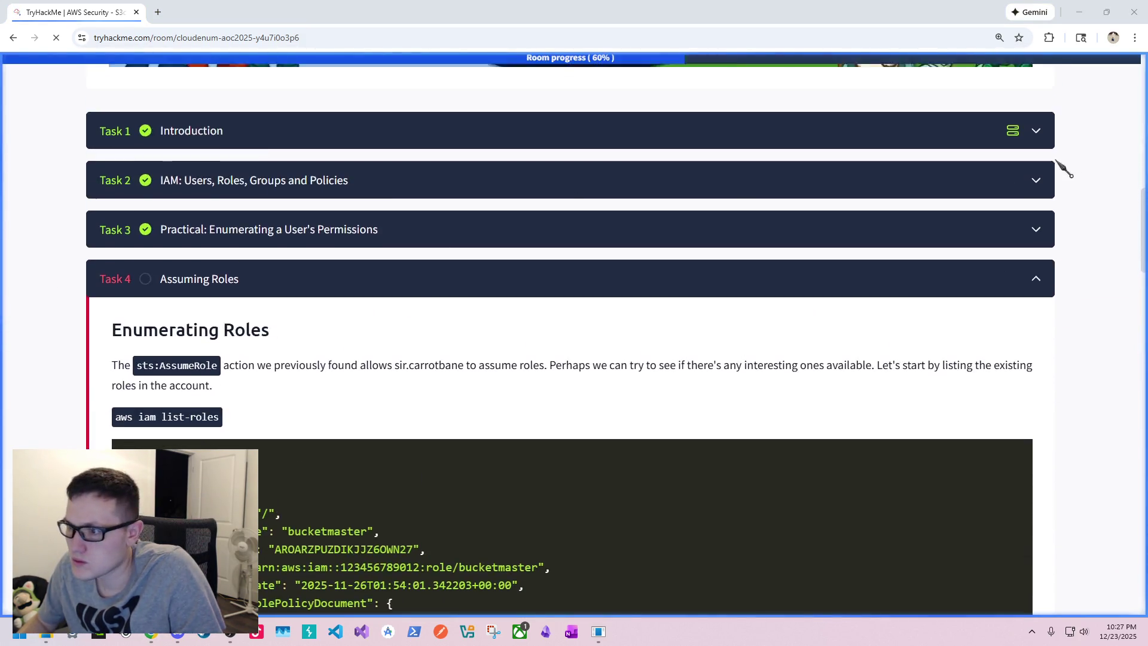
{"action": "left_click", "coordinate": [981, 344]}
{"action": "scroll", "coordinate": [299, 442], "scroll_direction": "down", "scroll_amount": 12}
{"action": "scroll", "coordinate": [274, 414], "scroll_direction": "down", "scroll_amount": 3}
{"action": "left_click", "coordinate": [935, 264]}
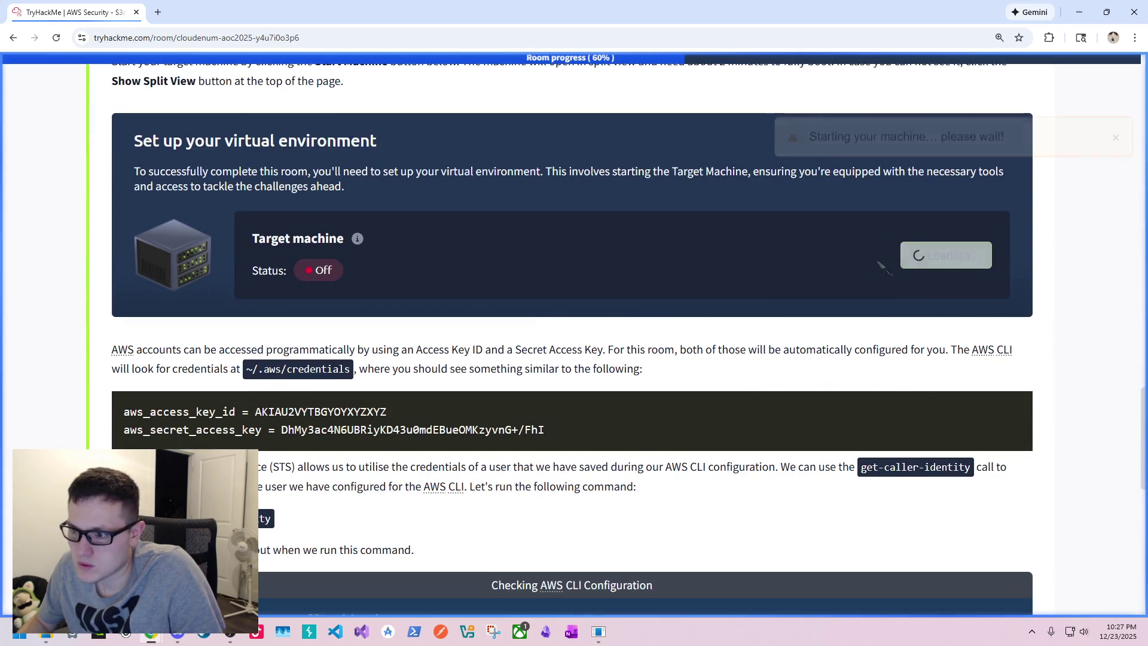
{"action": "scroll", "coordinate": [981, 329], "scroll_direction": "up", "scroll_amount": 5}
{"action": "scroll", "coordinate": [1016, 341], "scroll_direction": "up", "scroll_amount": 4}
{"action": "scroll", "coordinate": [495, 194], "scroll_direction": "up", "scroll_amount": 5}
{"action": "scroll", "coordinate": [489, 230], "scroll_direction": "down", "scroll_amount": 15}
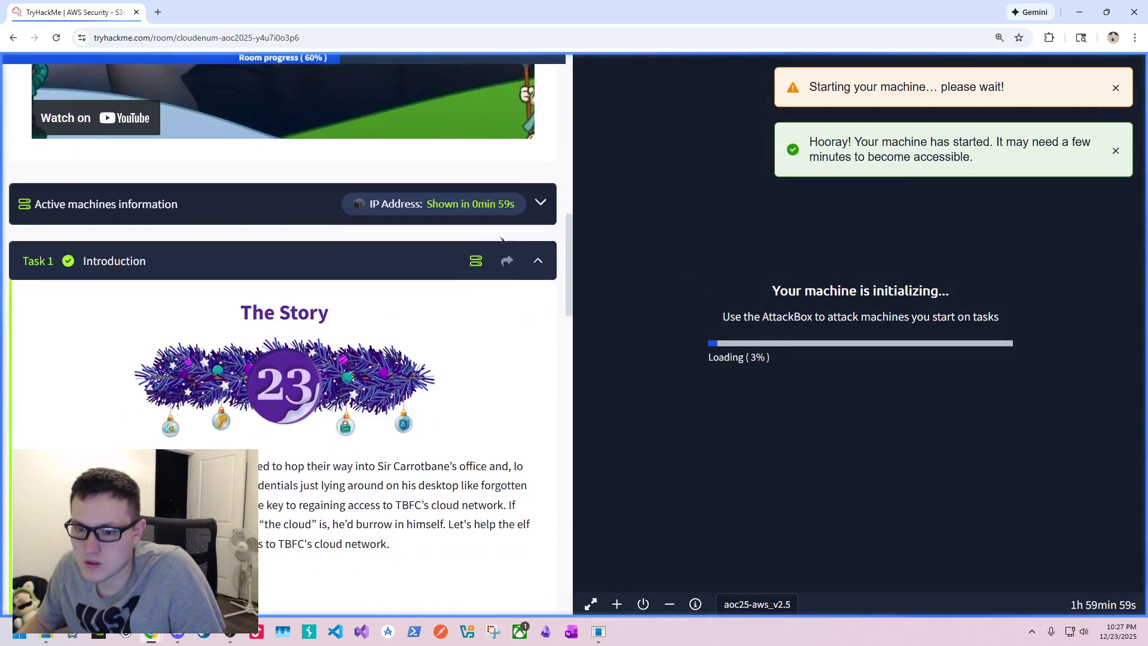
{"action": "scroll", "coordinate": [514, 311], "scroll_direction": "down", "scroll_amount": 15}
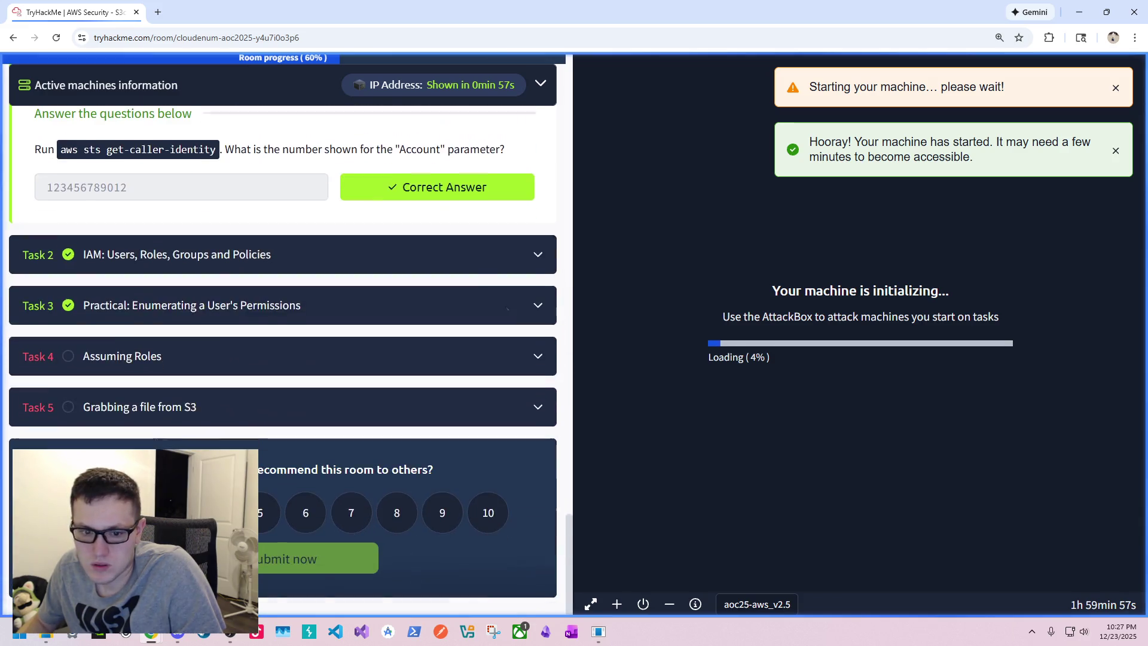
Expand the Assuming Roles task and review it while the machine initialises
{"action": "left_click", "coordinate": [474, 353]}
{"action": "scroll", "coordinate": [419, 326], "scroll_direction": "down", "scroll_amount": 12}
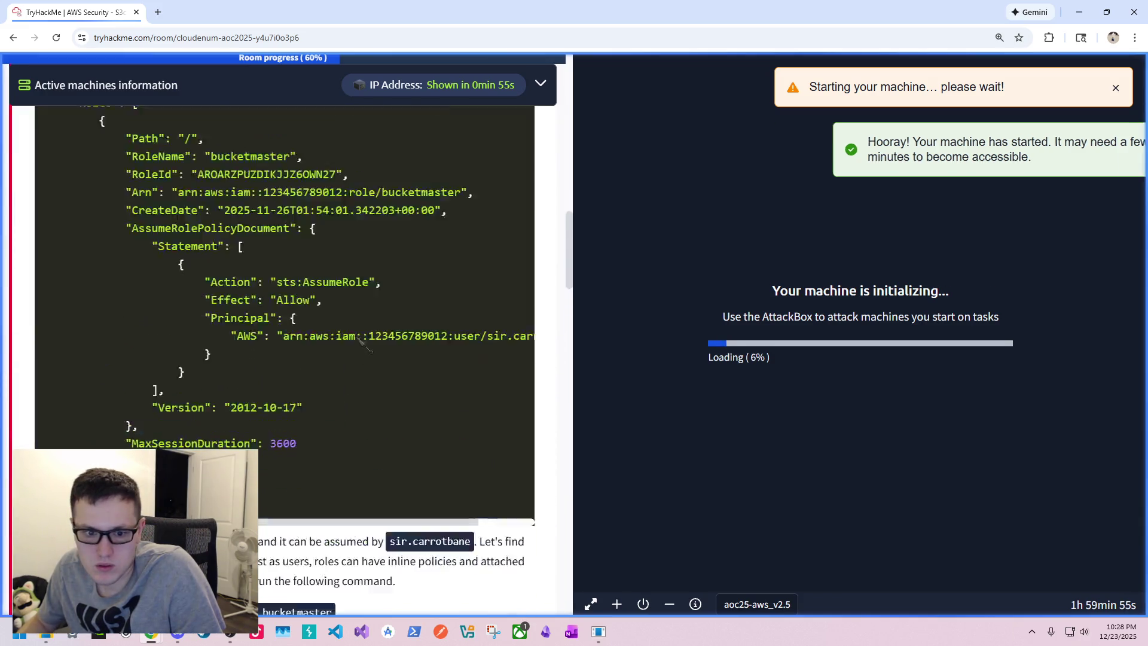
{"action": "scroll", "coordinate": [357, 325], "scroll_direction": "down", "scroll_amount": 10}
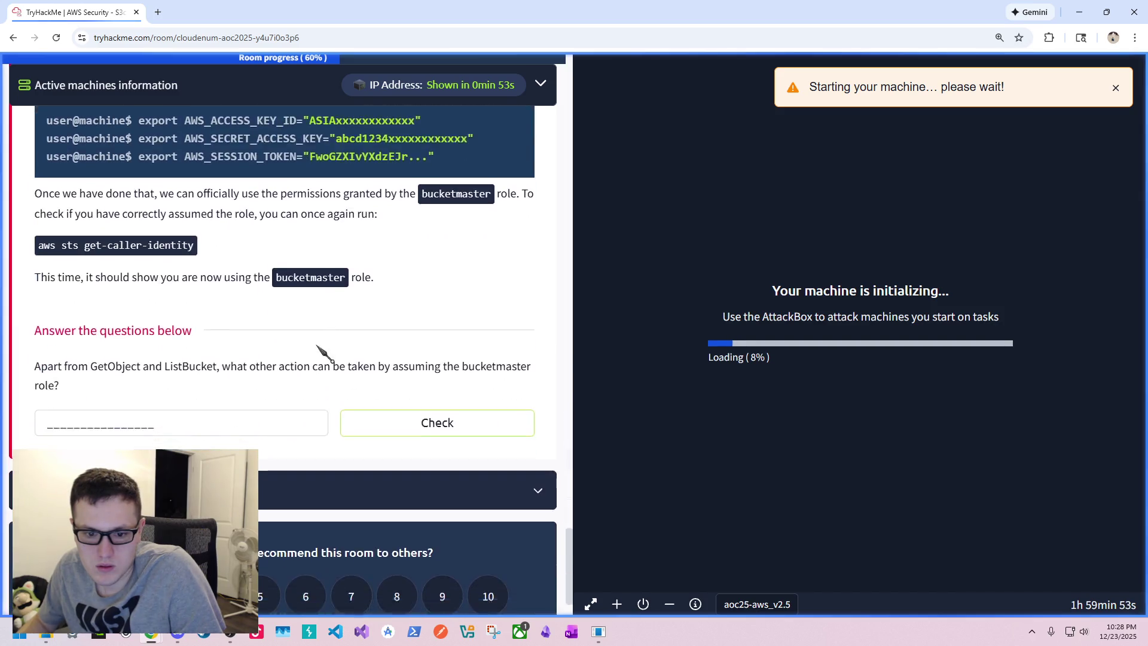
{"action": "scroll", "coordinate": [317, 358], "scroll_direction": "up", "scroll_amount": 4}
{"action": "scroll", "coordinate": [334, 358], "scroll_direction": "up", "scroll_amount": 10}
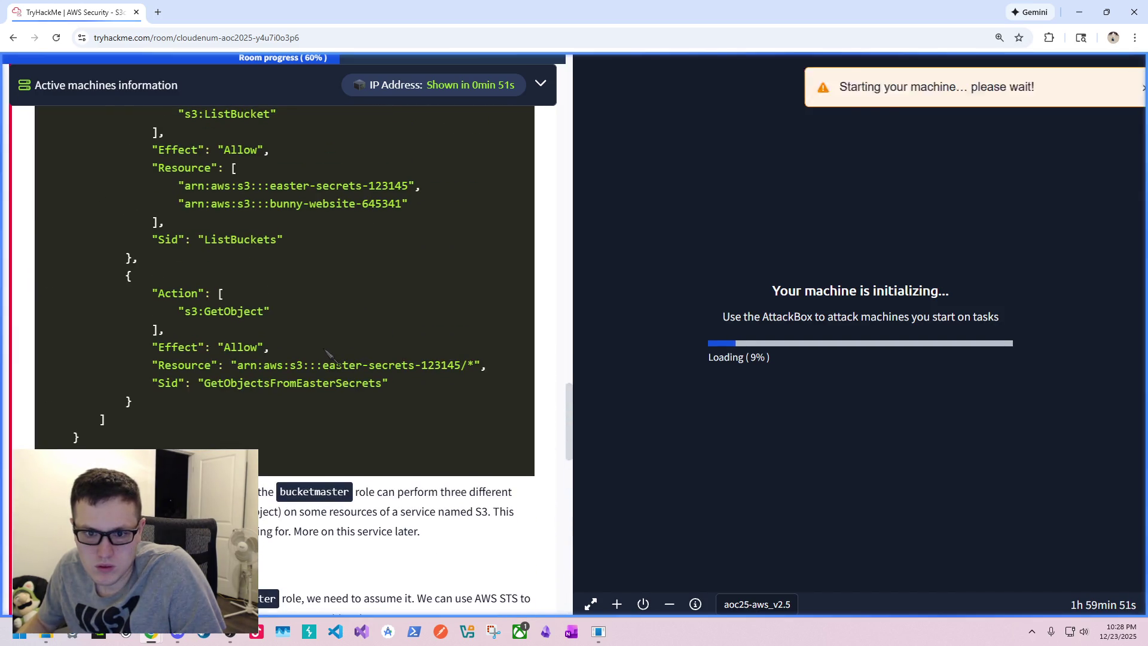
{"action": "scroll", "coordinate": [328, 353], "scroll_direction": "up", "scroll_amount": 7}
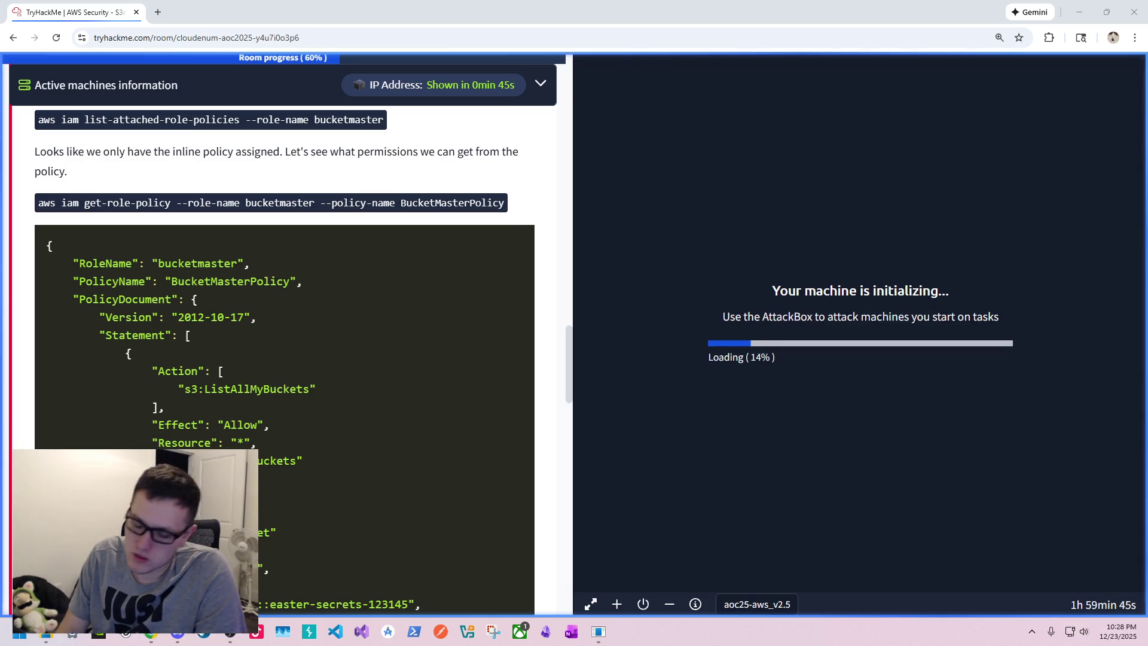
{"action": "scroll", "coordinate": [183, 311], "scroll_direction": "up", "scroll_amount": 15}
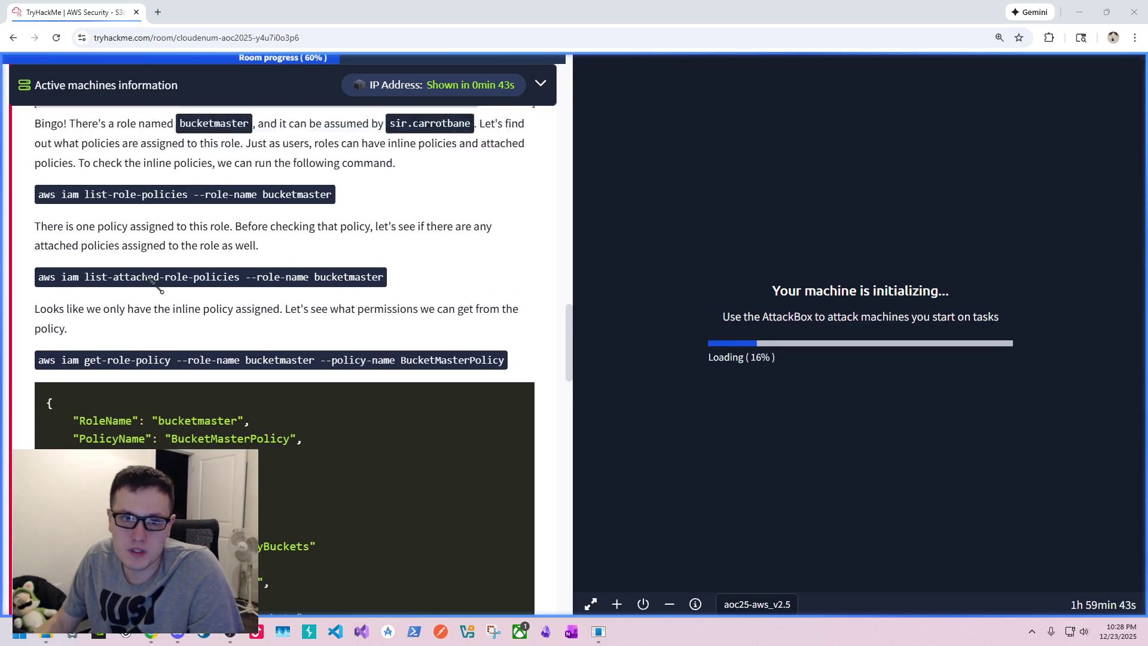
{"action": "scroll", "coordinate": [110, 239], "scroll_direction": "down", "scroll_amount": 7}
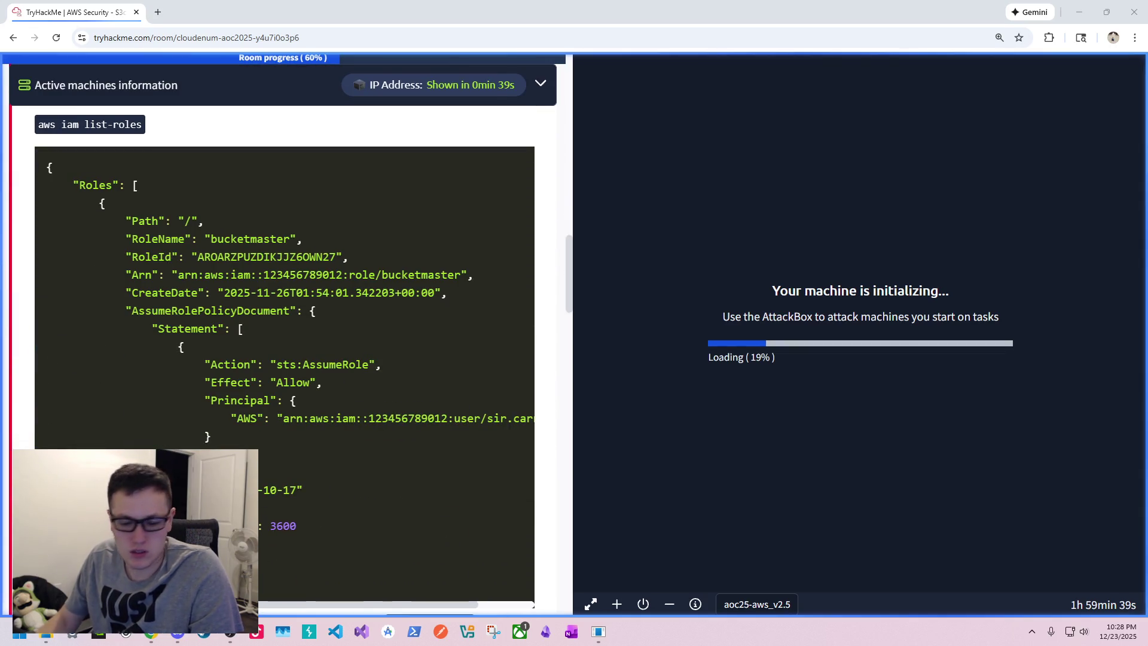
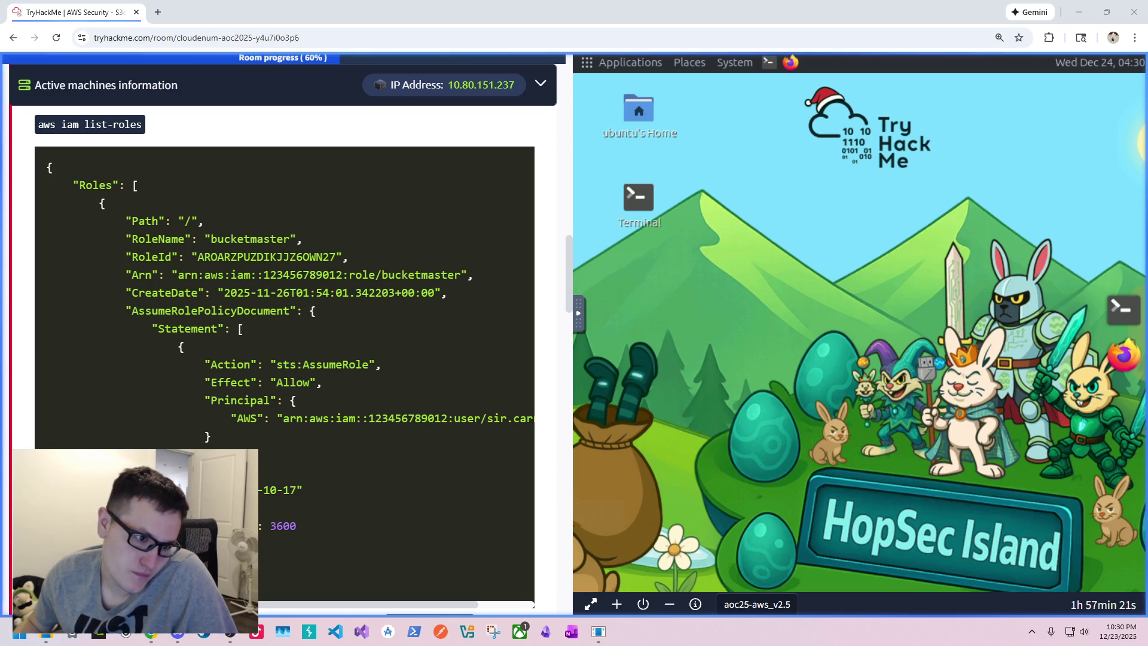
Open a terminal on the remote Ubuntu lab desktop and maximize its window
{"action": "double_click", "coordinate": [639, 198]}
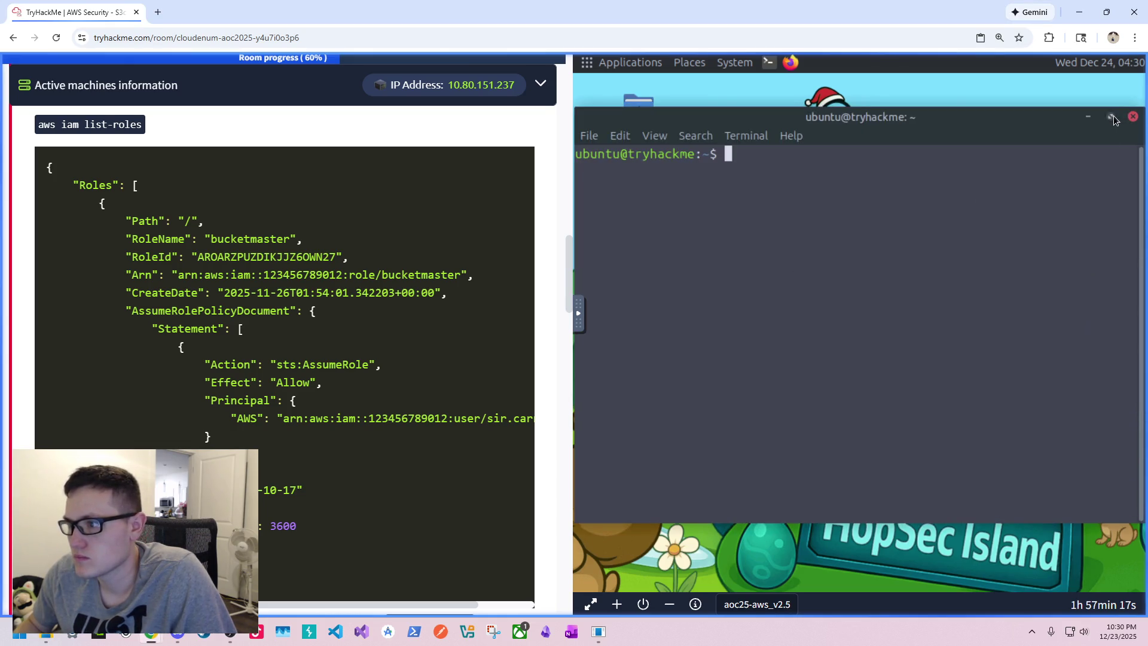
{"action": "left_click", "coordinate": [1111, 116]}
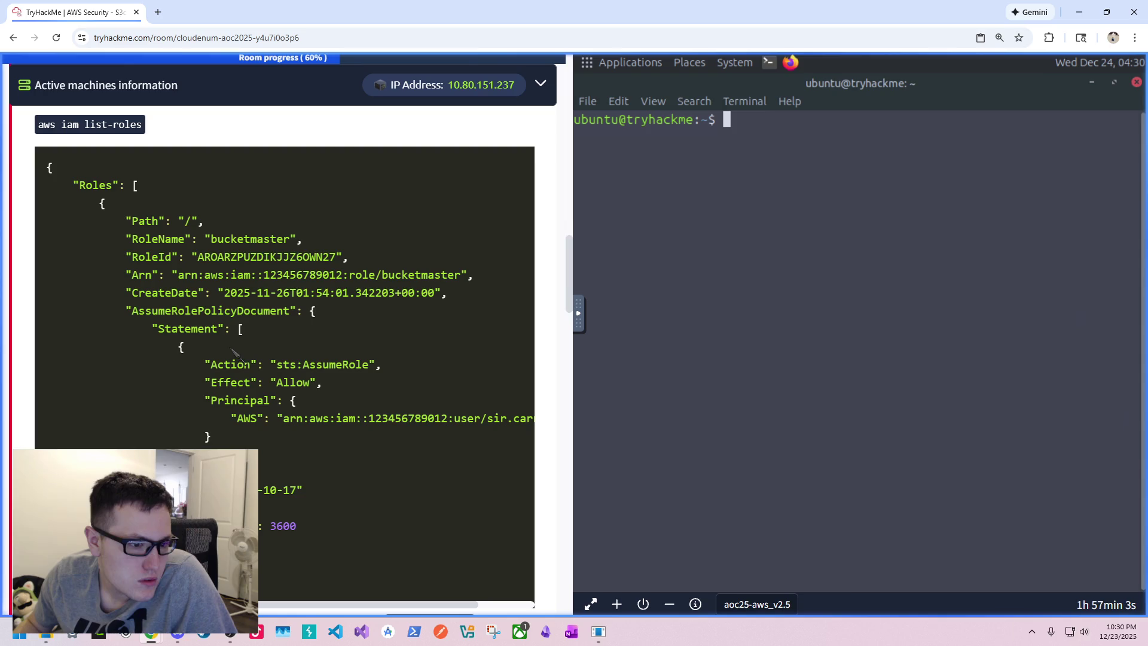
Scroll to the bucketmaster question, enter a partial 's3:ListBucke' answer, then start erasing it
{"action": "scroll", "coordinate": [233, 351], "scroll_direction": "down", "scroll_amount": 15}
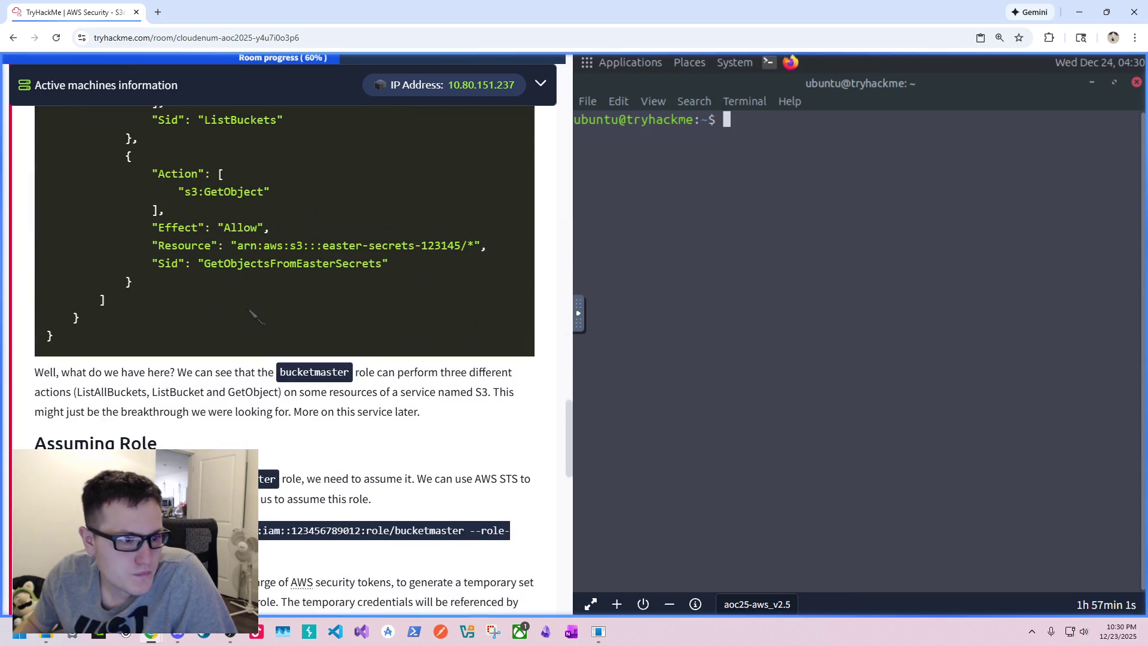
{"action": "scroll", "coordinate": [250, 310], "scroll_direction": "down", "scroll_amount": 18}
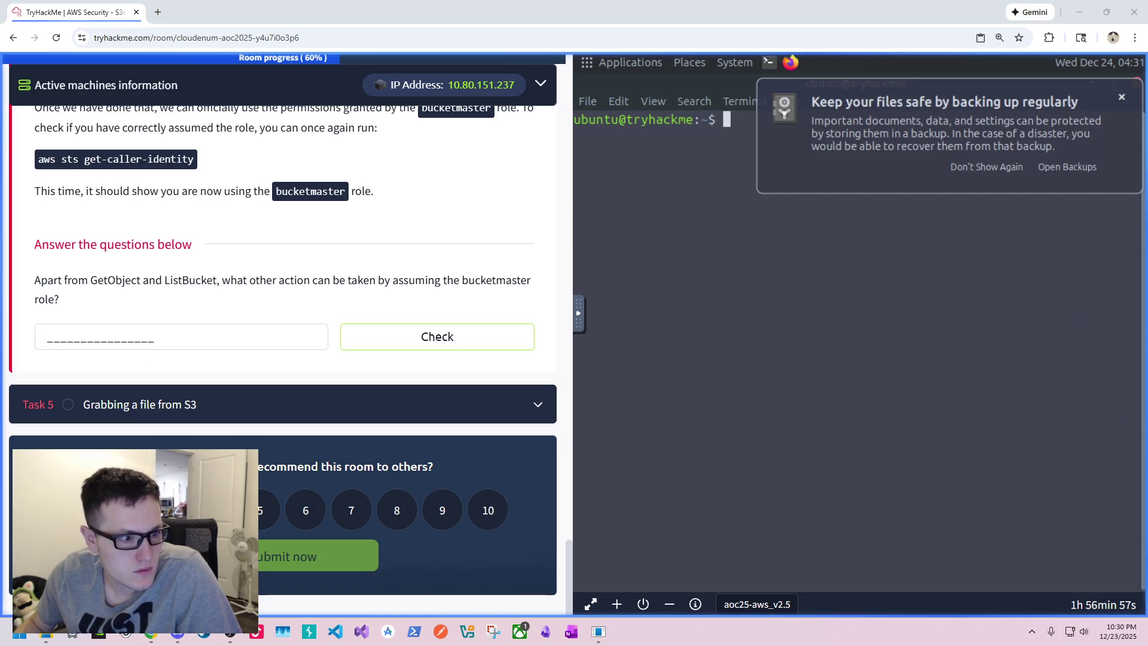
{"action": "left_click", "coordinate": [138, 338]}
{"action": "type", "text": "s3:ListBucke"}
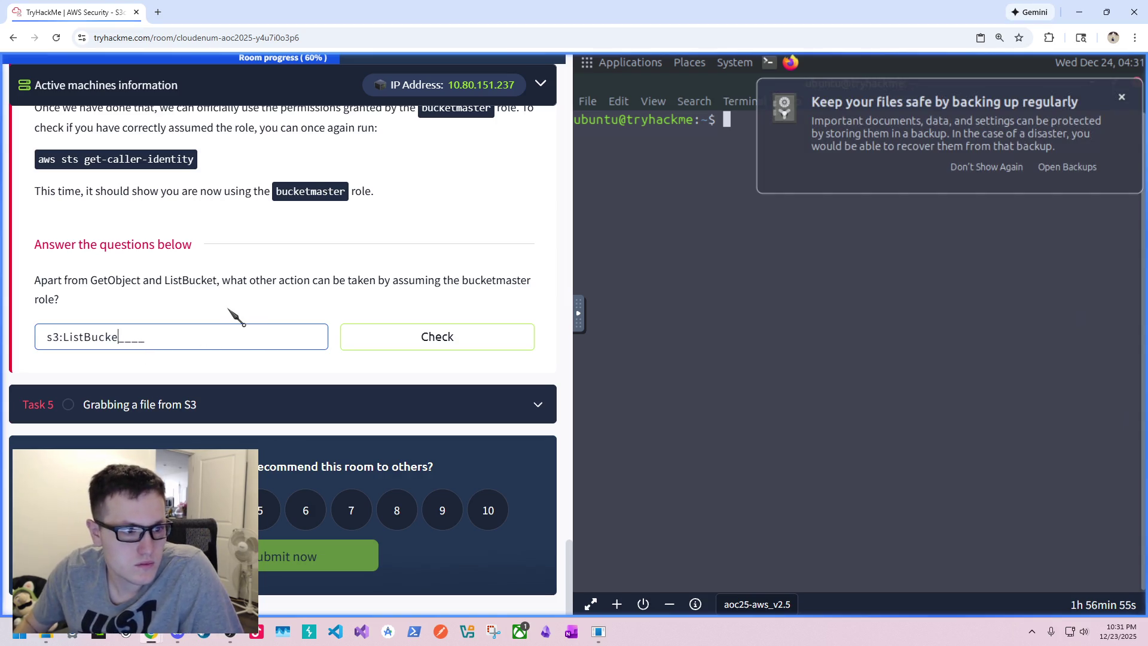
{"action": "key", "text": "BackSpace"}
{"action": "key", "text": "BackSpace"}
{"action": "key", "text": "BackSpace"}
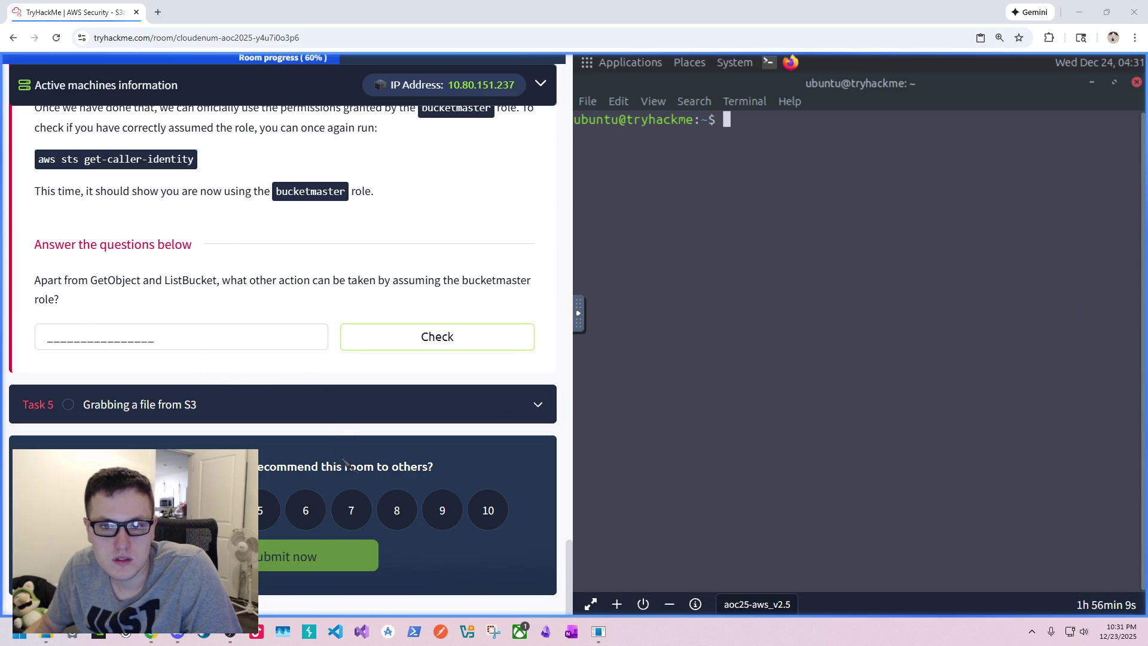
Run the aws iam get-role-policy command for bucketmaster to show the BucketMasterPolicy permissions
{"action": "scroll", "coordinate": [421, 418], "scroll_direction": "up", "scroll_amount": 4}
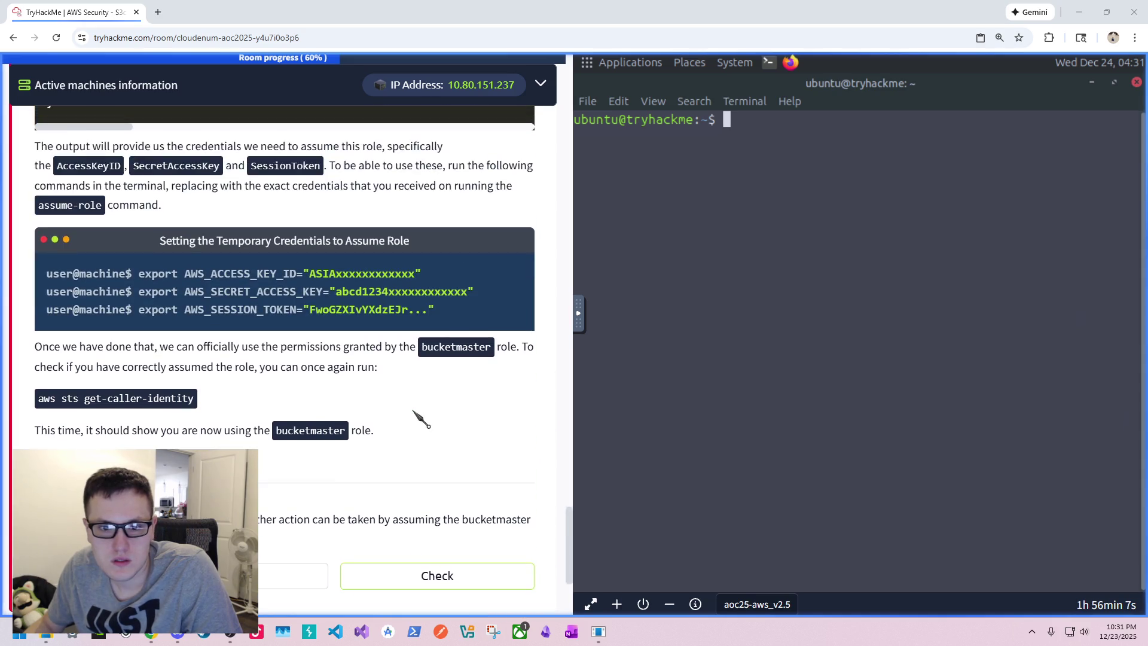
{"action": "scroll", "coordinate": [417, 417], "scroll_direction": "up", "scroll_amount": 8}
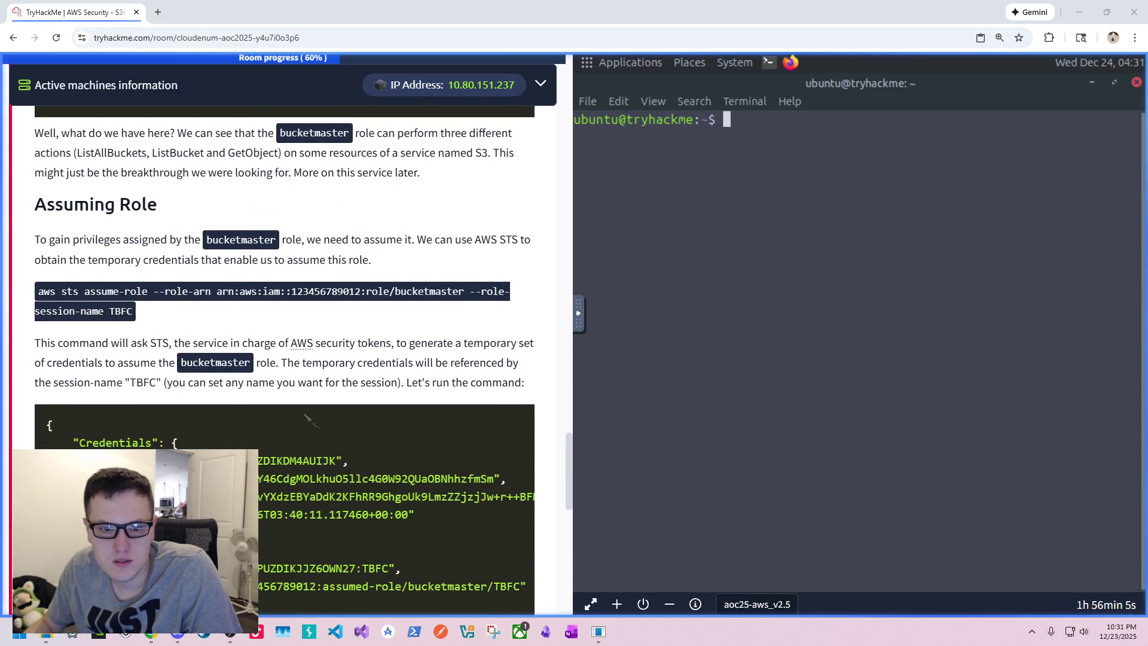
{"action": "left_click_drag", "start_coordinate": [40, 292], "coordinate": [133, 312]}
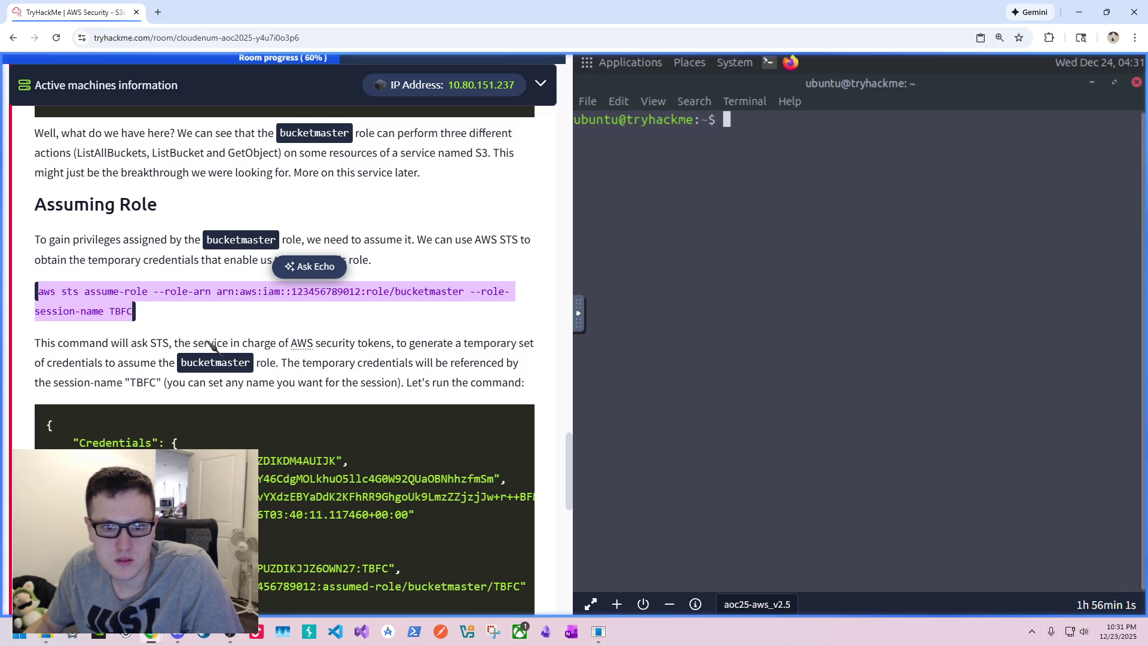
{"action": "scroll", "coordinate": [203, 356], "scroll_direction": "up", "scroll_amount": 7}
{"action": "scroll", "coordinate": [197, 355], "scroll_direction": "up", "scroll_amount": 10}
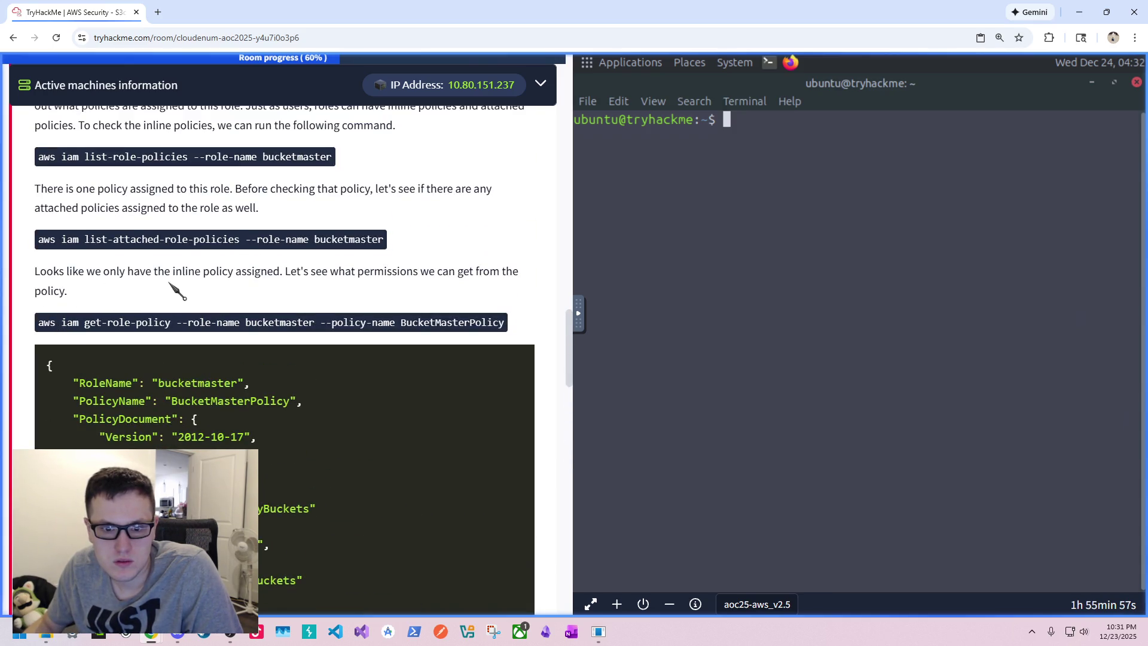
{"action": "left_click_drag", "start_coordinate": [38, 322], "coordinate": [507, 327]}
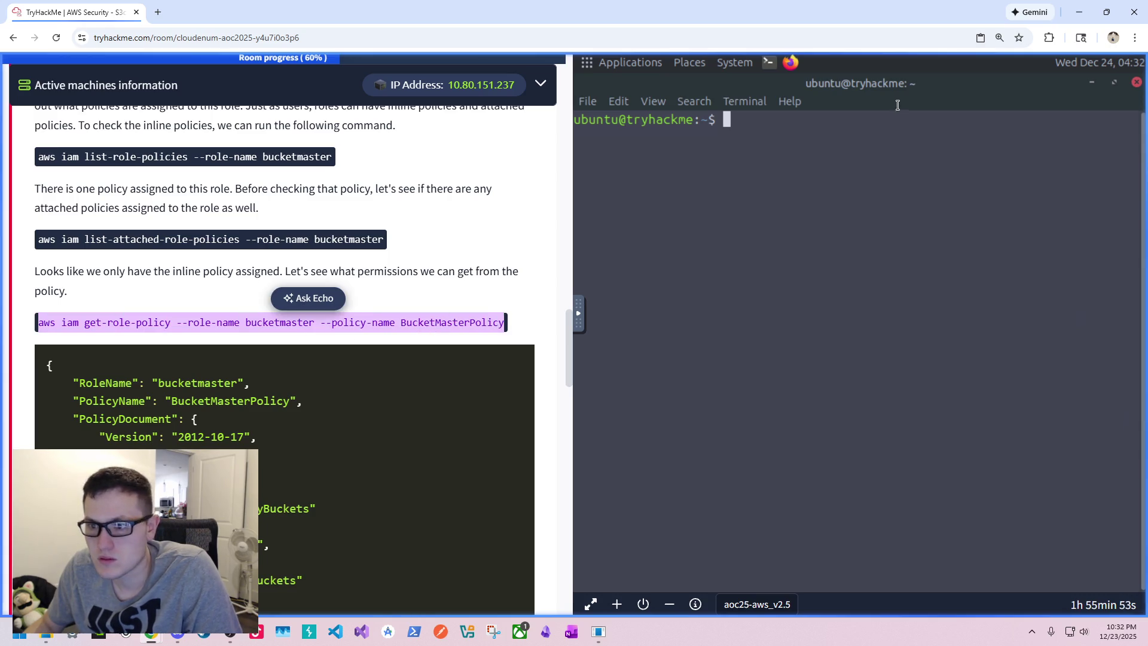
{"action": "key", "text": "Return"}
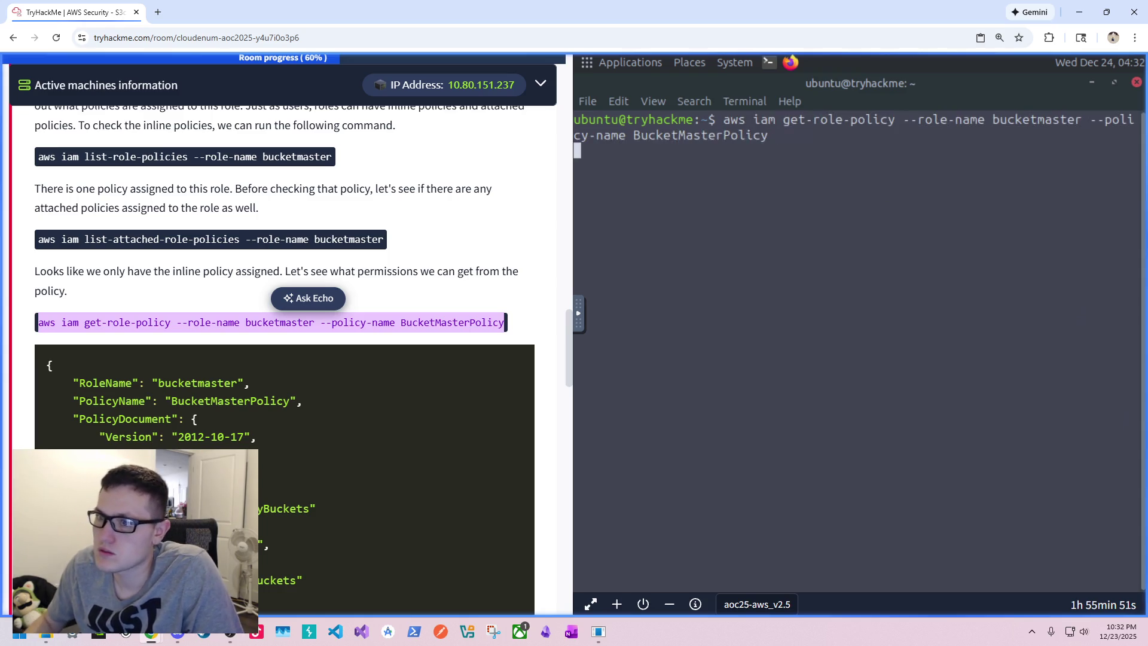
{"action": "scroll", "coordinate": [332, 323], "scroll_direction": "down", "scroll_amount": 10}
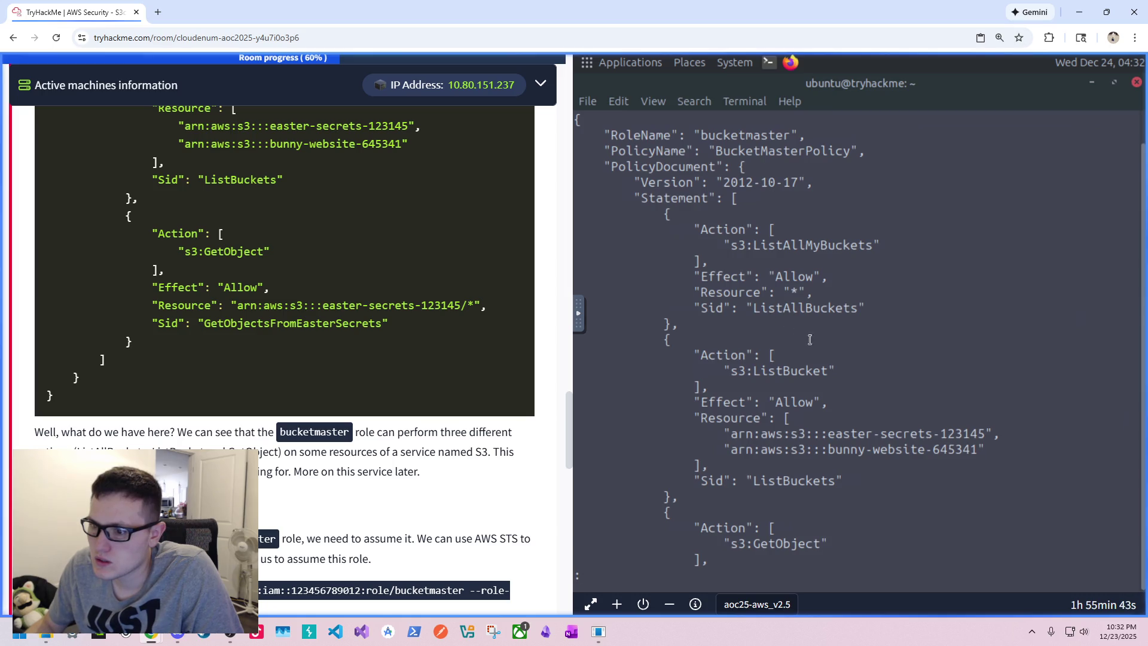
Copy ListAllBuckets from the policy output and submit 'S3ListAllBuckets' as the answer
{"action": "left_click_drag", "start_coordinate": [753, 308], "coordinate": [859, 309]}
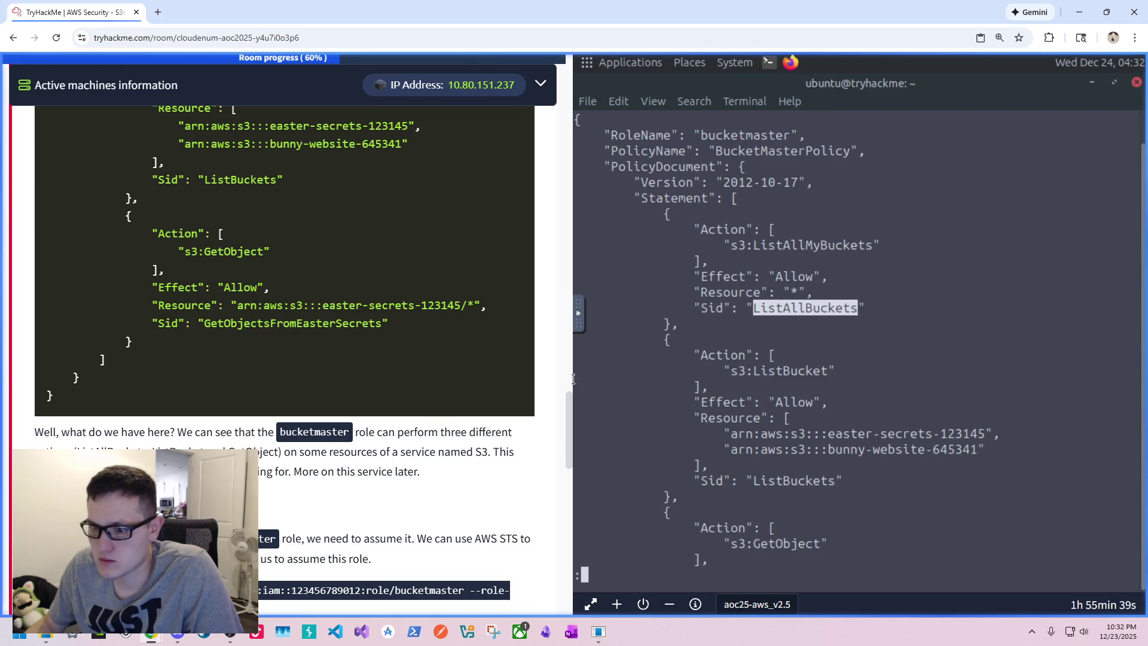
{"action": "scroll", "coordinate": [434, 419], "scroll_direction": "down", "scroll_amount": 6}
{"action": "scroll", "coordinate": [434, 419], "scroll_direction": "down", "scroll_amount": 8}
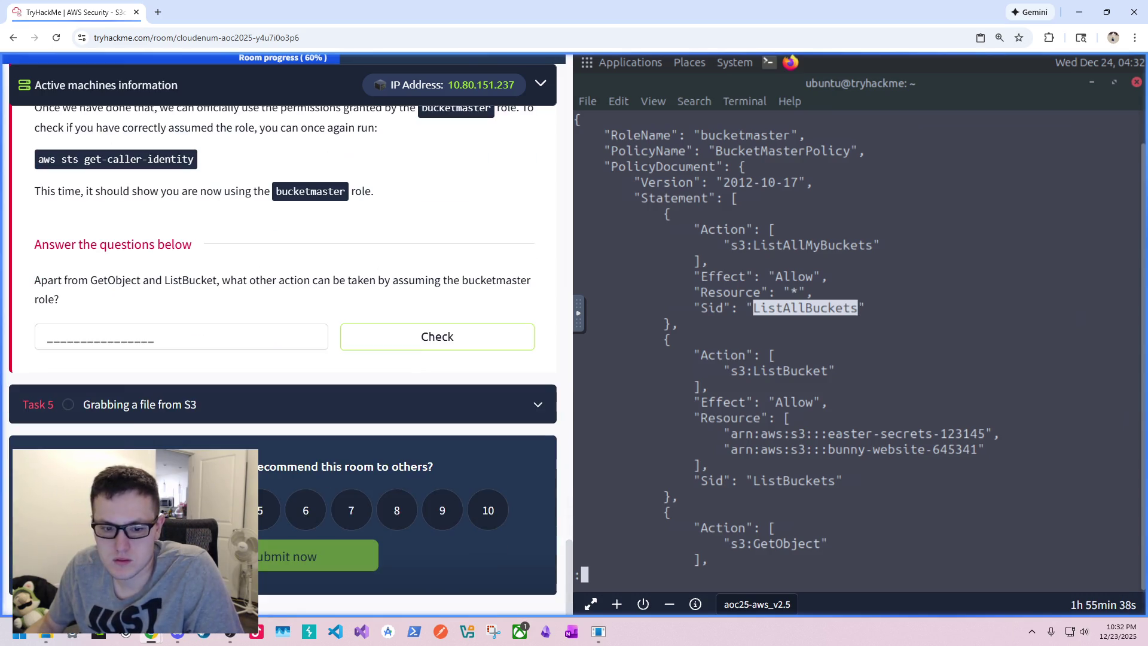
{"action": "left_click", "coordinate": [153, 340]}
{"action": "type", "text": "ListAllBuckets"}
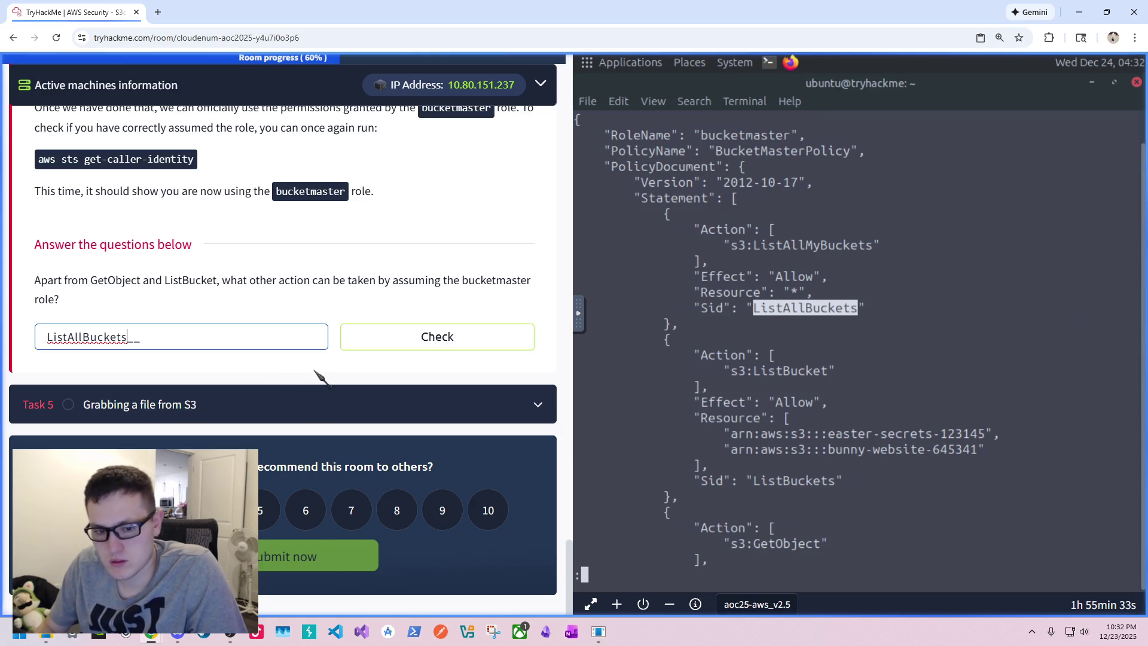
{"action": "type", "text": "S3"}
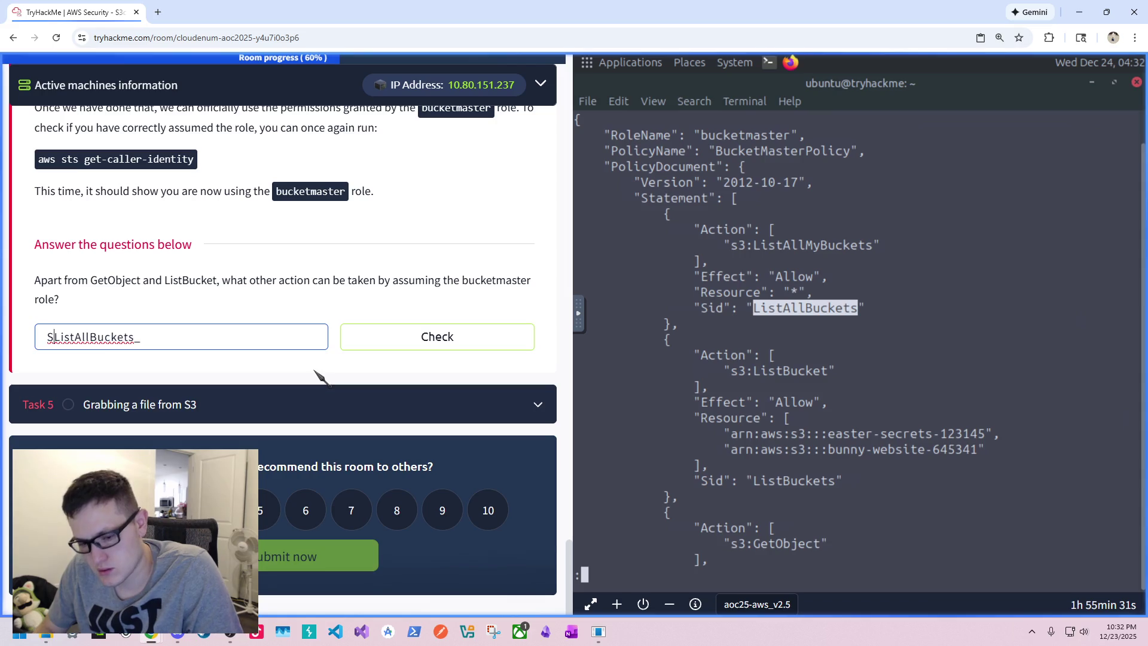
{"action": "key", "text": "Return"}
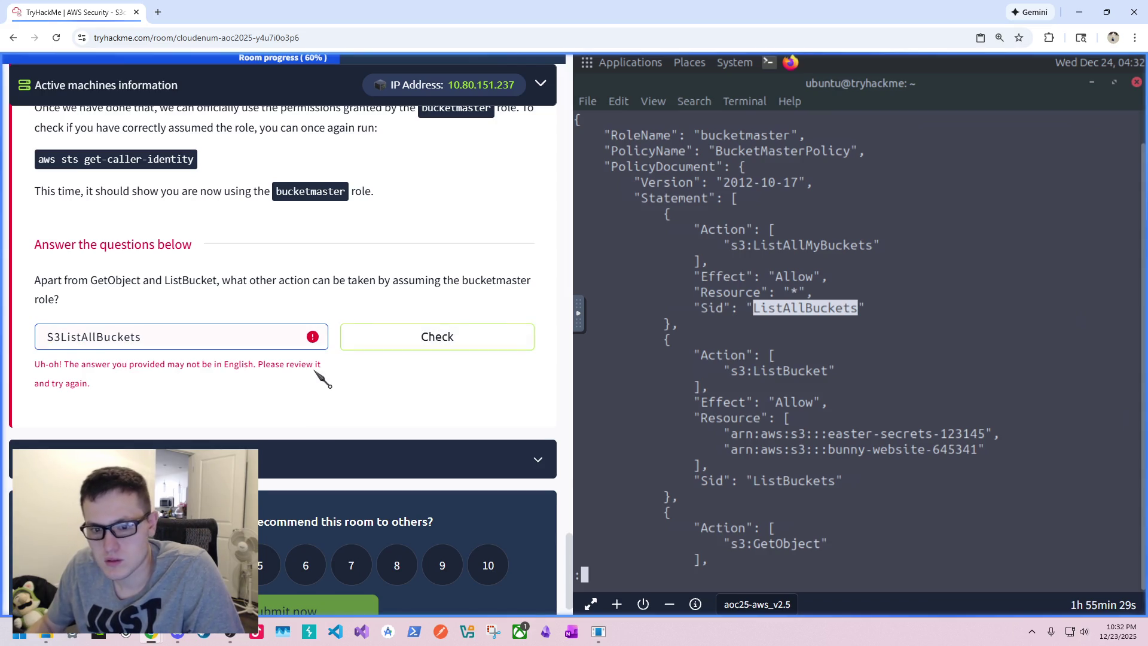
{"action": "left_click", "coordinate": [840, 297]}
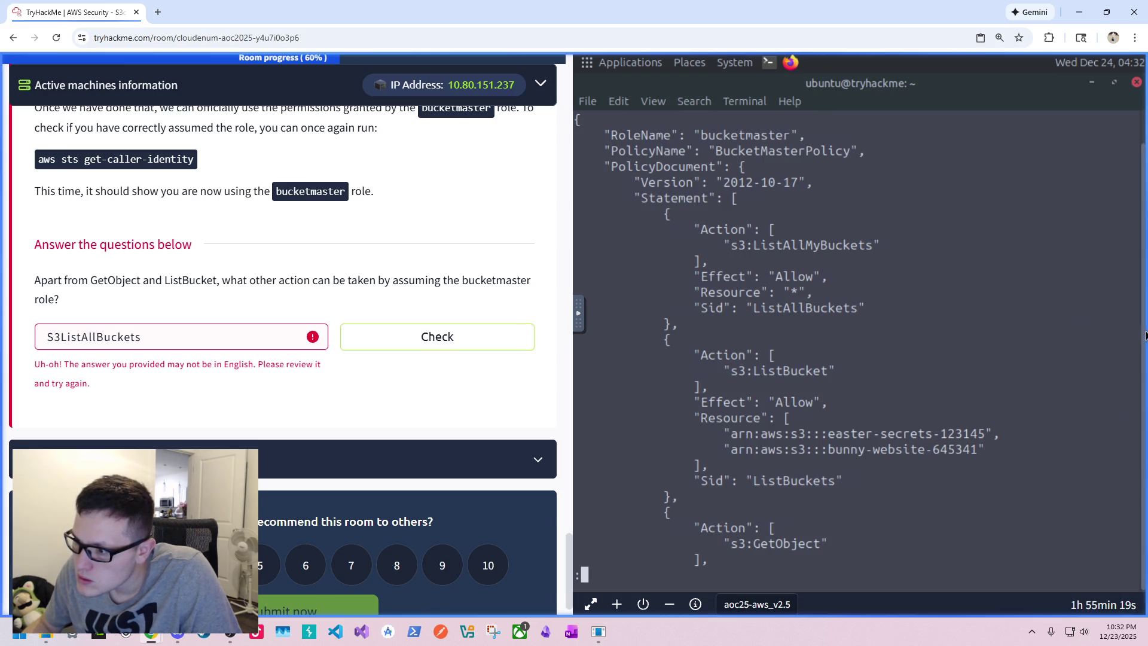
{"action": "scroll", "coordinate": [1145, 339], "scroll_direction": "up", "scroll_amount": 2}
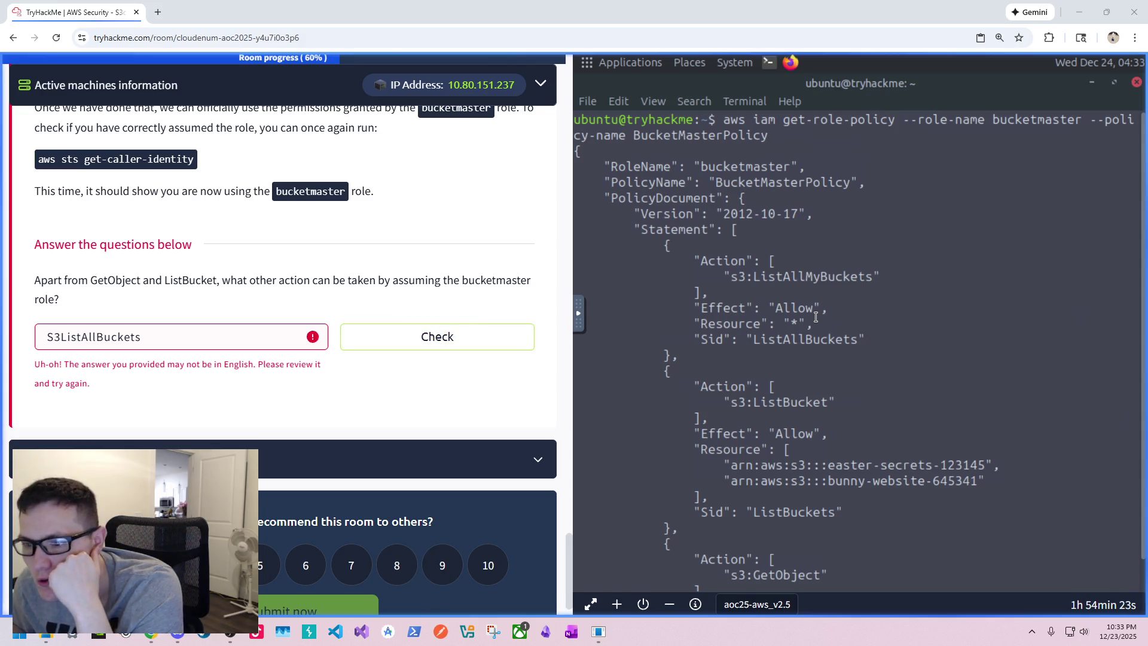
Resubmit the answer as ListAllBucketsS3, then again with an s3 prefix
{"action": "scroll", "coordinate": [672, 311], "scroll_direction": "down", "scroll_amount": 1}
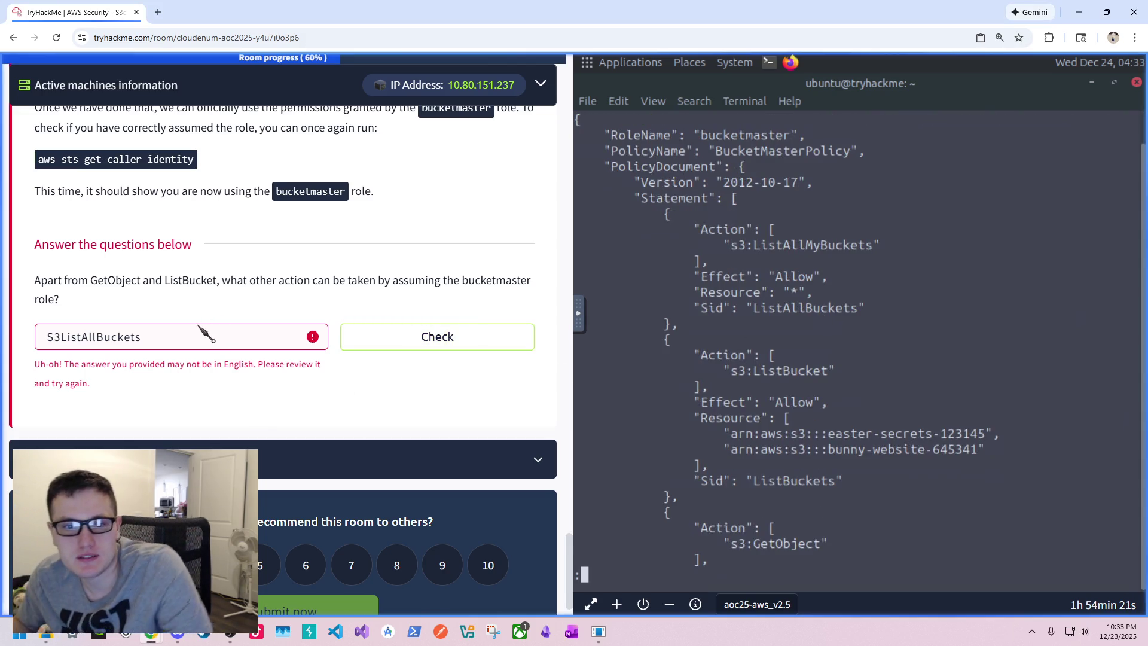
{"action": "left_click", "coordinate": [61, 338]}
{"action": "key", "text": "BackSpace"}
{"action": "key", "text": "BackSpace"}
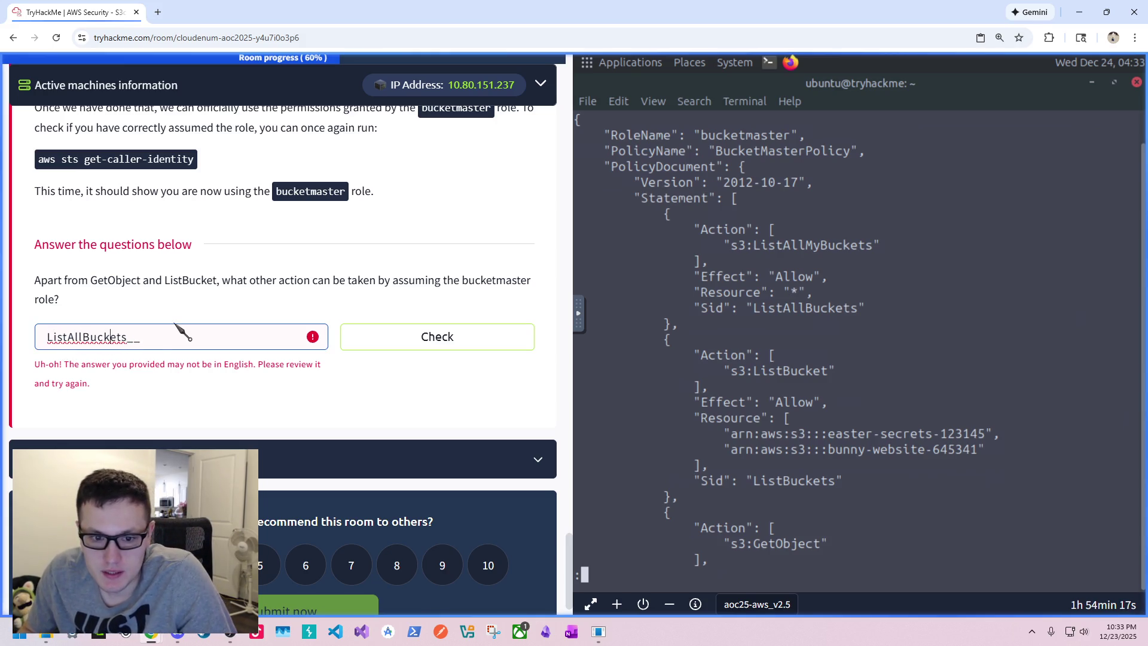
{"action": "type", "text": "S3"}
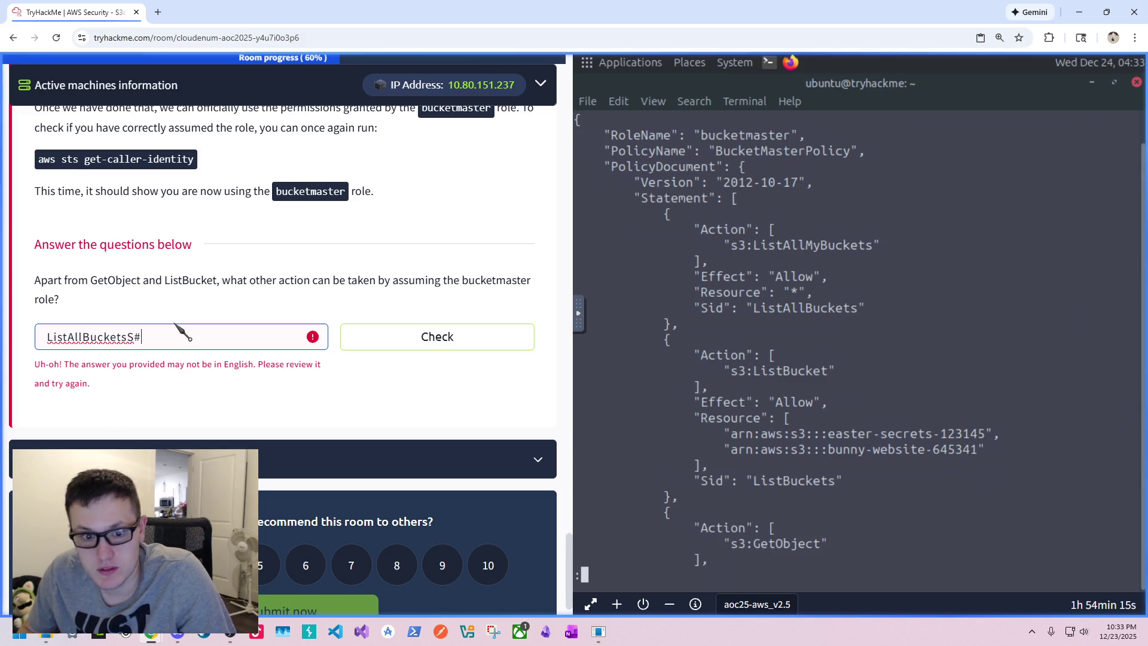
{"action": "key", "text": "Return"}
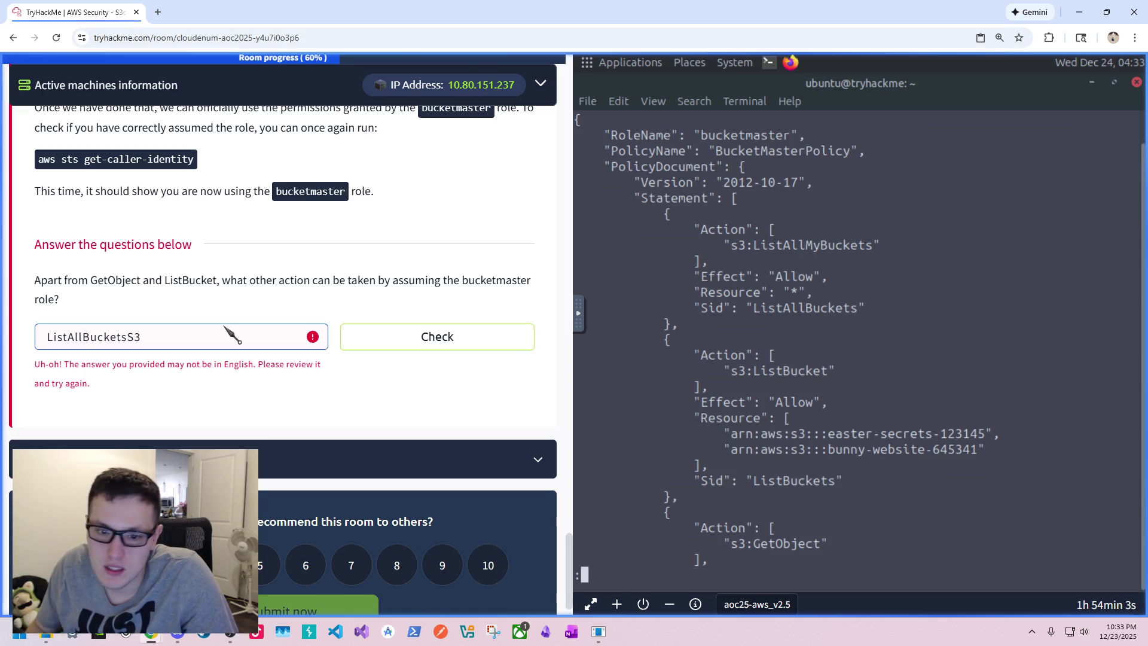
{"action": "key", "text": "BackSpace"}
{"action": "key", "text": "BackSpace"}
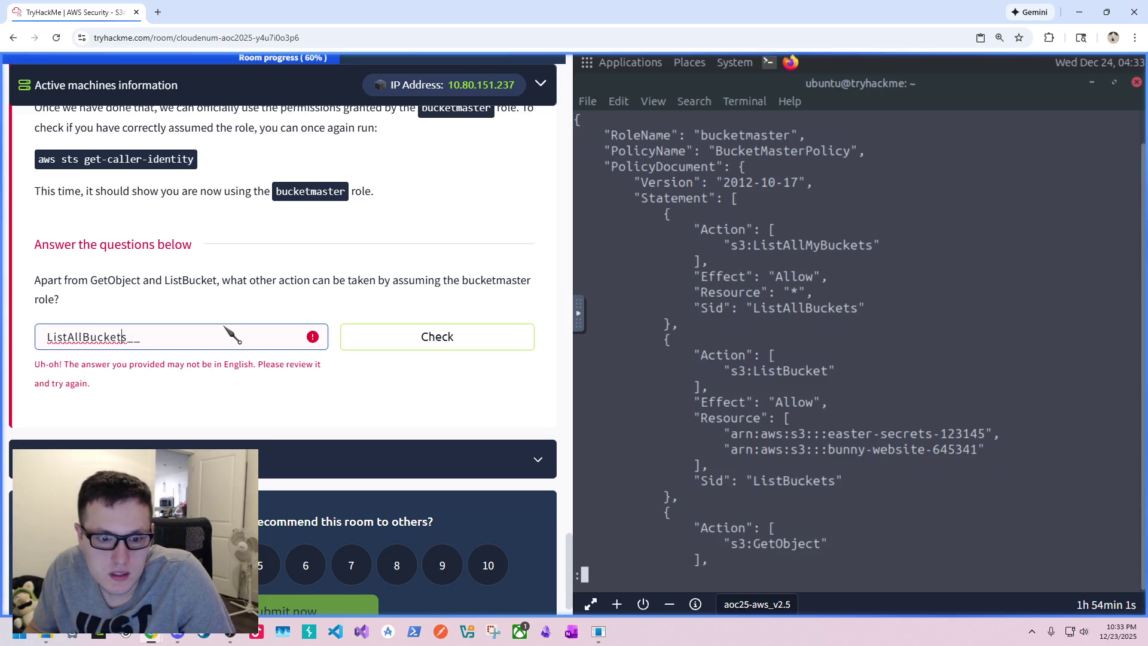
{"action": "type", "text": "s3\\"}
{"action": "key", "text": "Return"}
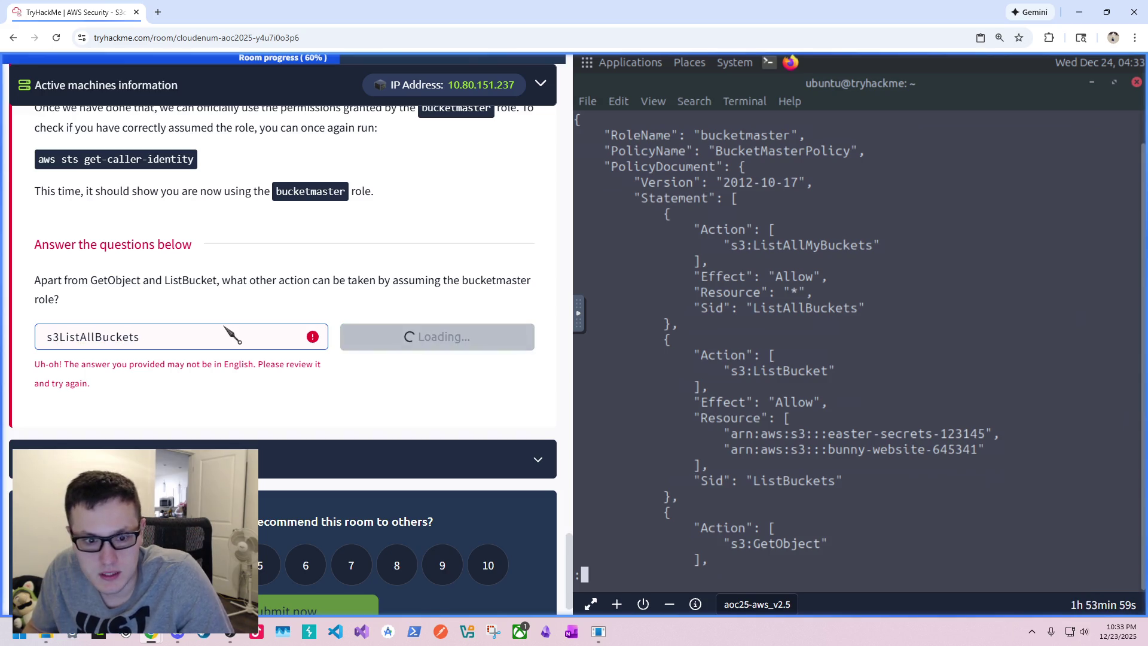
Replace the answer with 's3:getobjects', then erase the answer field completely
{"action": "key", "text": "BackSpace"}
{"action": "key", "text": "BackSpace"}
{"action": "key", "text": "BackSpace"}
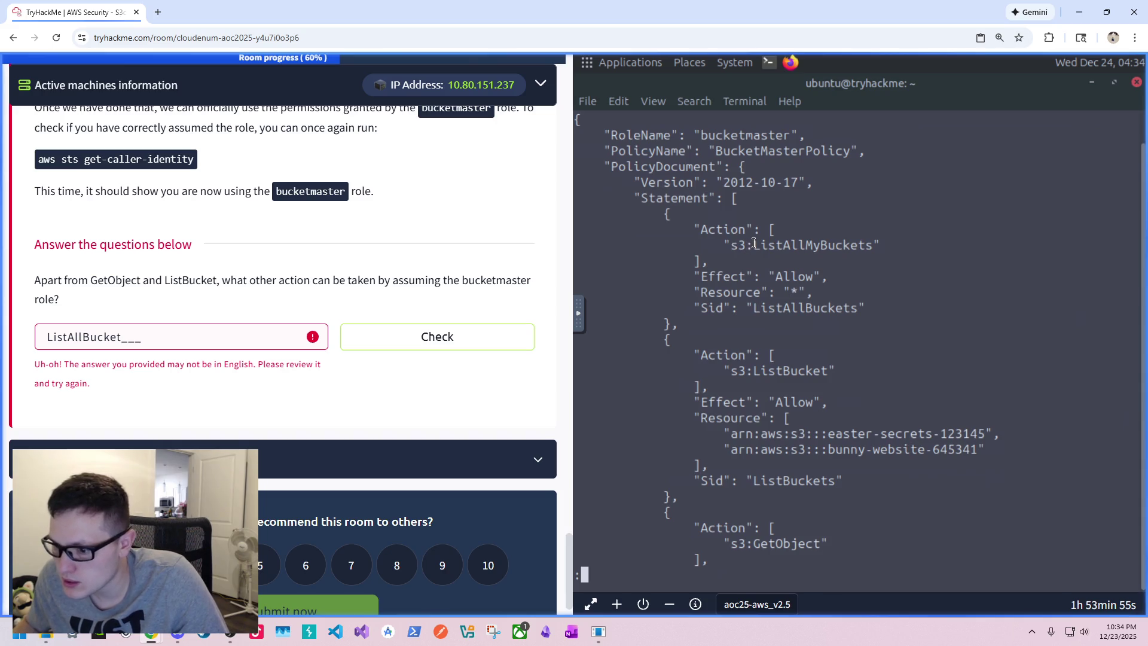
{"action": "left_click_drag", "start_coordinate": [149, 340], "coordinate": [52, 339]}
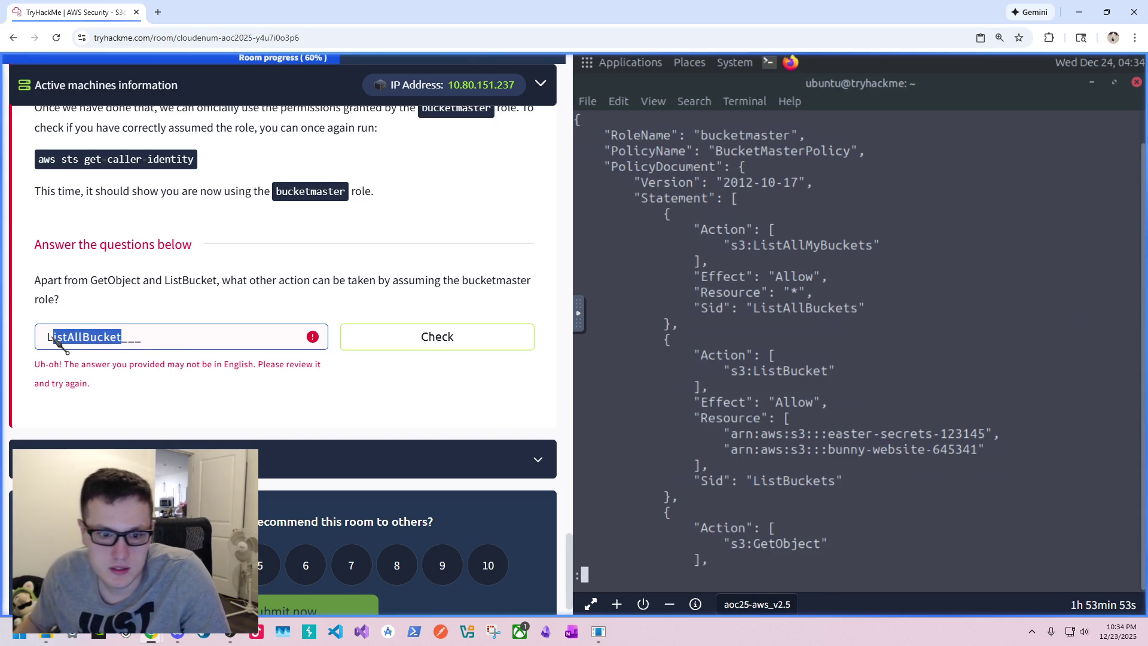
{"action": "key", "text": "BackSpace"}
{"action": "type", "text": "s3"}
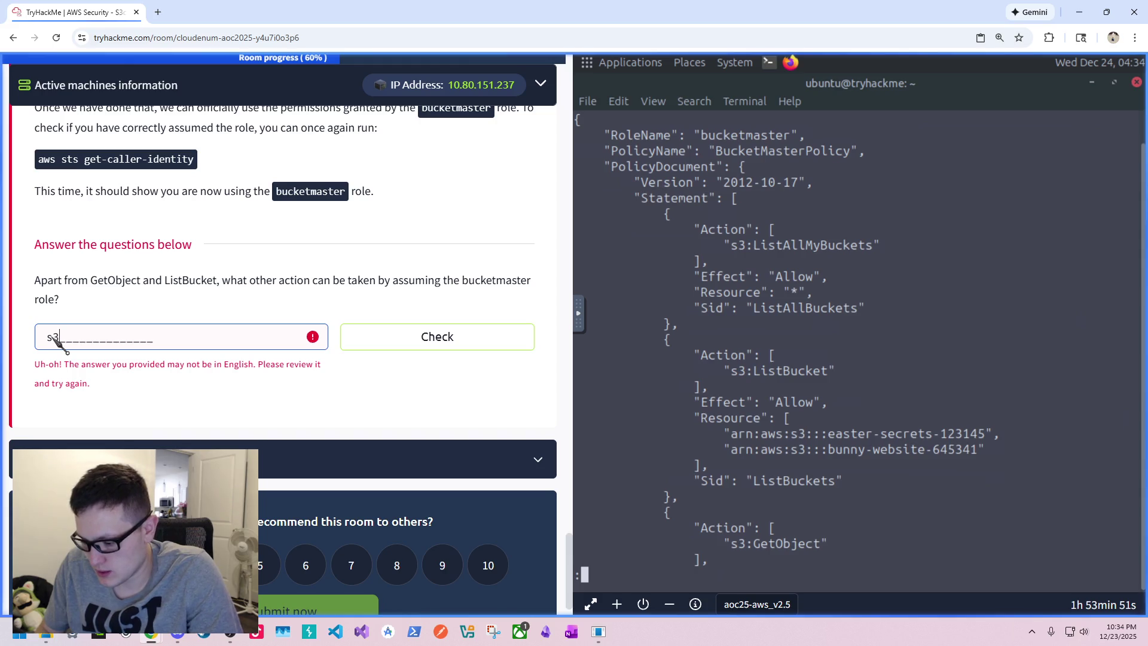
{"action": "type", "text": ":getobe"}
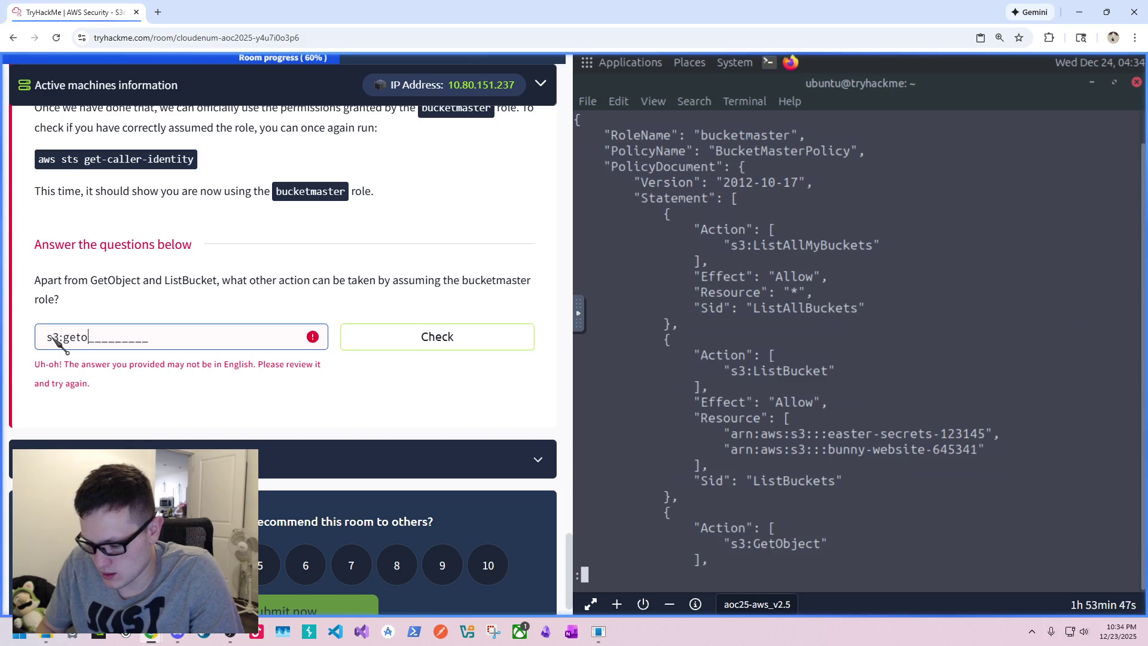
{"action": "key", "text": "BackSpace"}
{"action": "type", "text": "jects"}
{"action": "key", "text": "BackSpace"}
{"action": "key", "text": "BackSpace"}
{"action": "key", "text": "BackSpace"}
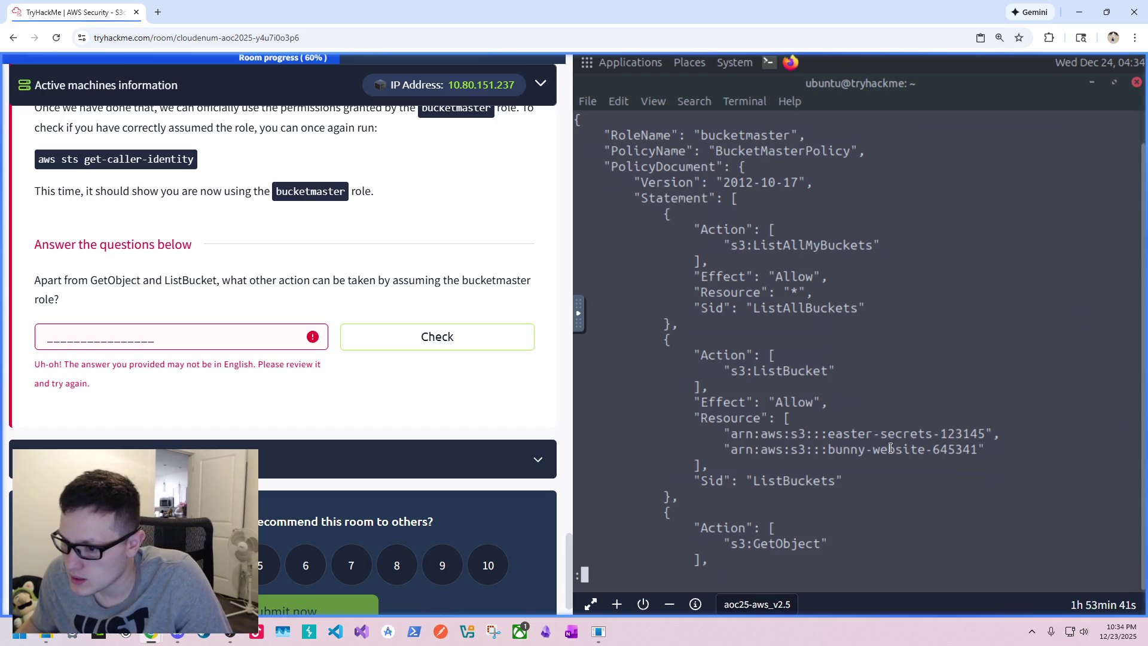
{"action": "scroll", "coordinate": [865, 407], "scroll_direction": "up", "scroll_amount": 1}
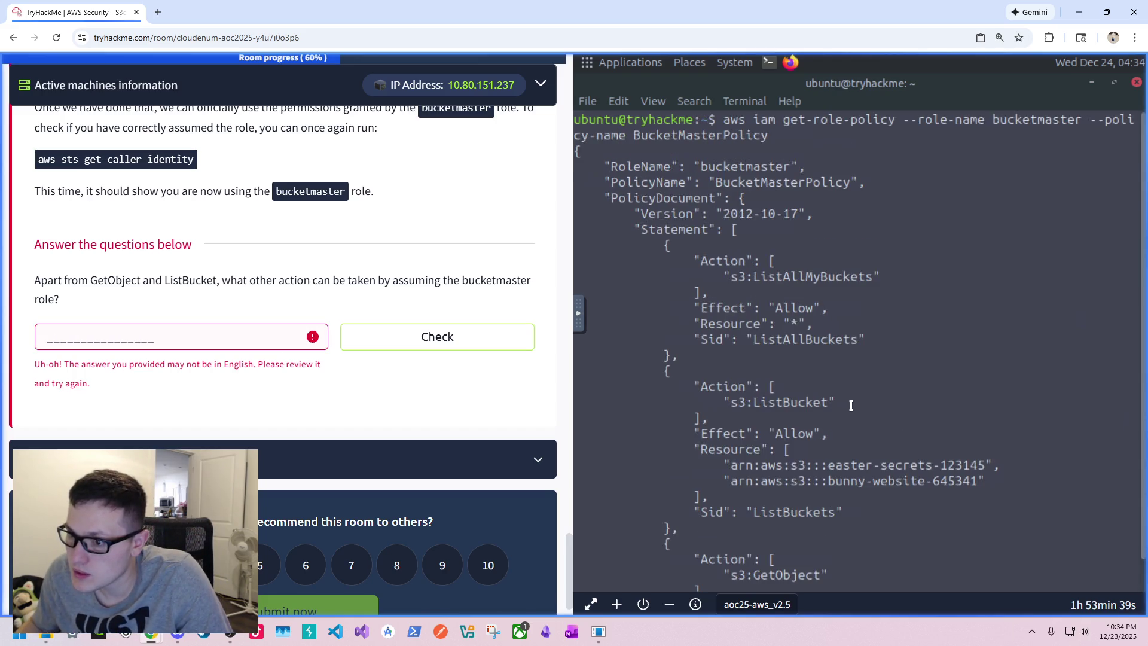
{"action": "scroll", "coordinate": [852, 407], "scroll_direction": "down", "scroll_amount": 1}
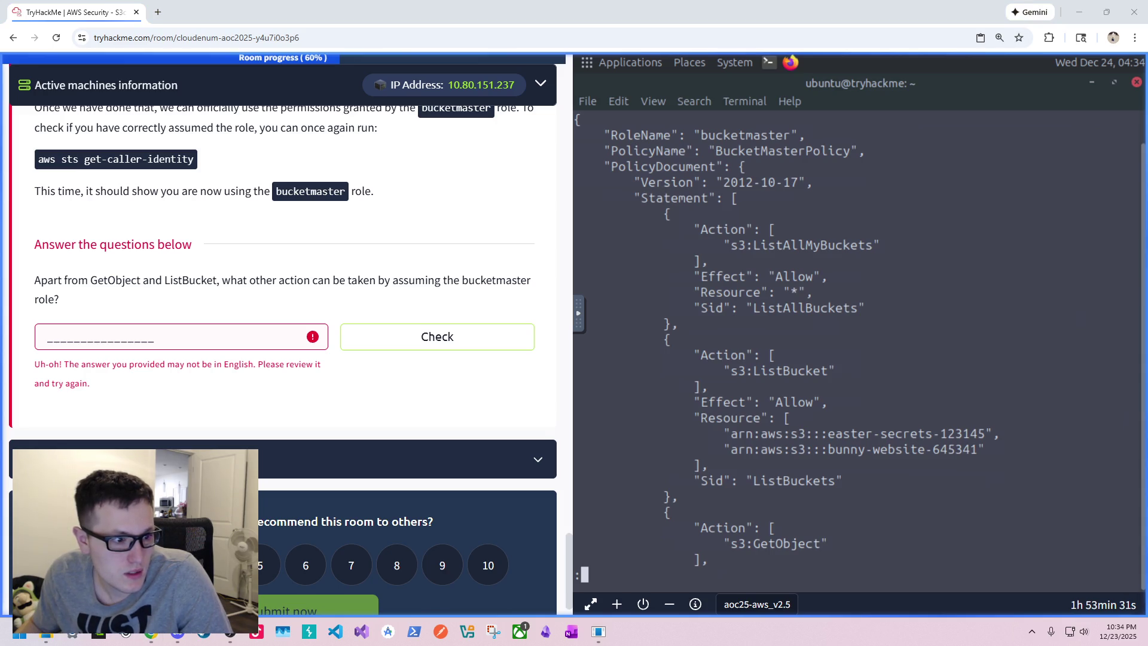
Paste a first answer into the action field and open the room's walkthrough video
{"action": "left_click", "coordinate": [205, 341]}
{"action": "key", "text": "ctrl+v"}
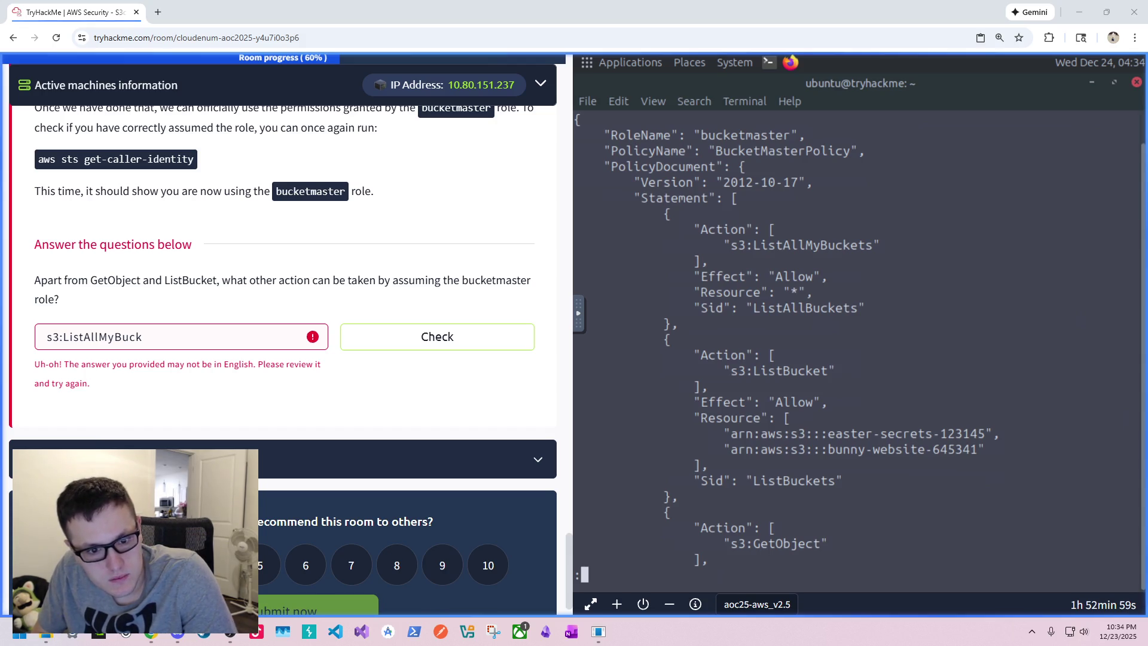
{"action": "scroll", "coordinate": [198, 294], "scroll_direction": "up", "scroll_amount": 20}
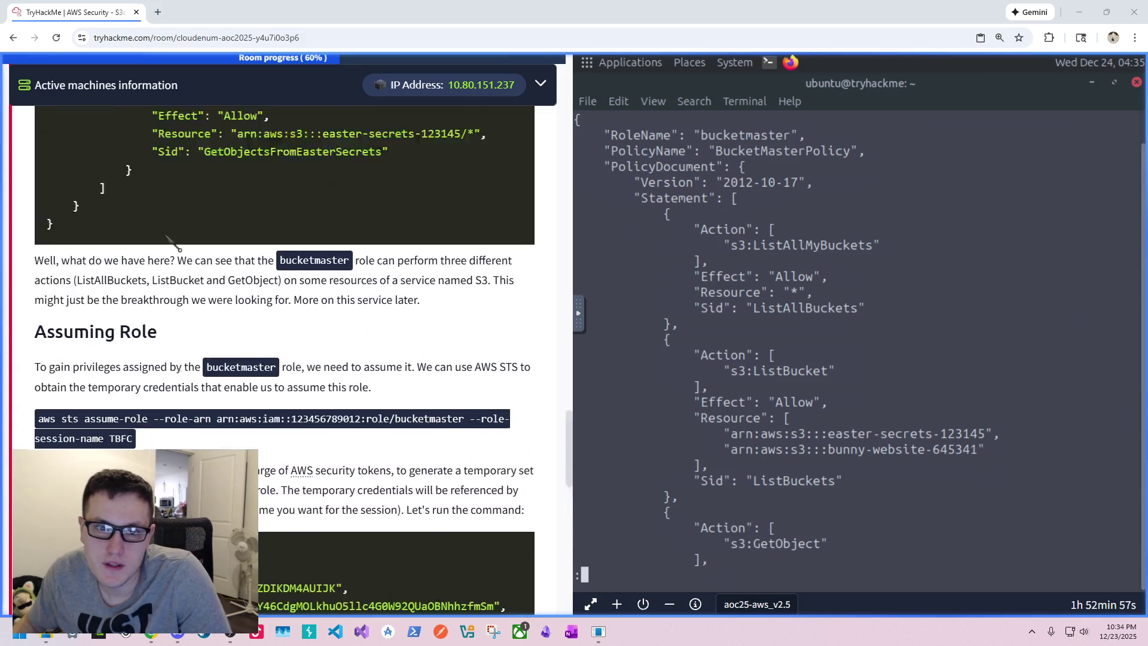
{"action": "scroll", "coordinate": [199, 295], "scroll_direction": "up", "scroll_amount": 5}
{"action": "scroll", "coordinate": [201, 281], "scroll_direction": "down", "scroll_amount": 7}
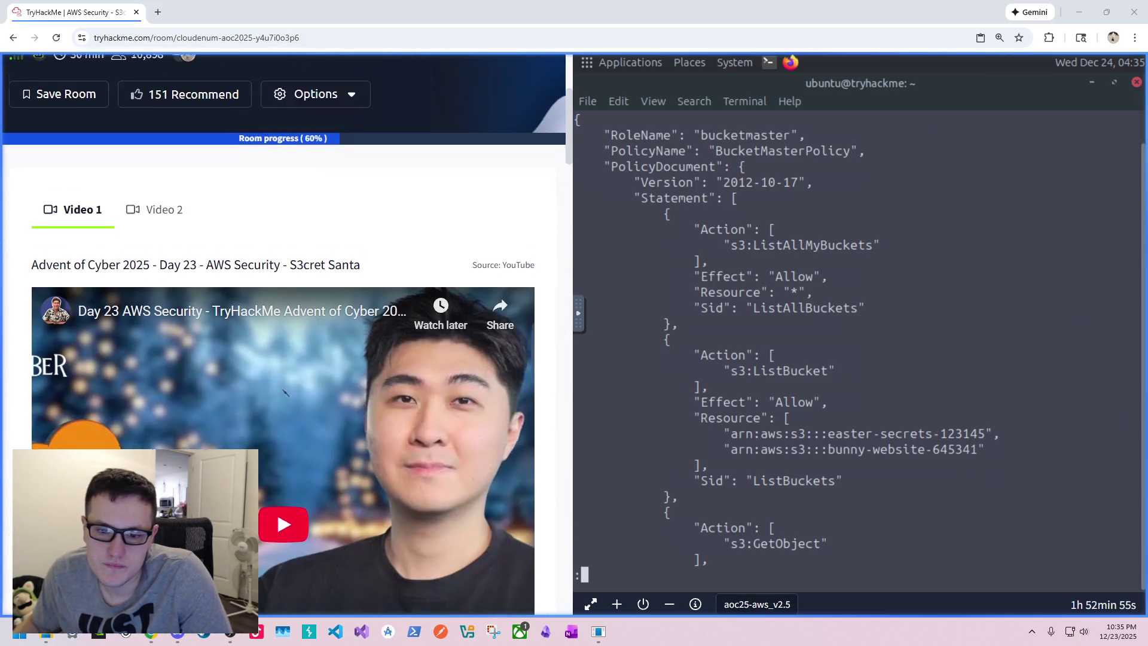
{"action": "left_click", "coordinate": [216, 80]}
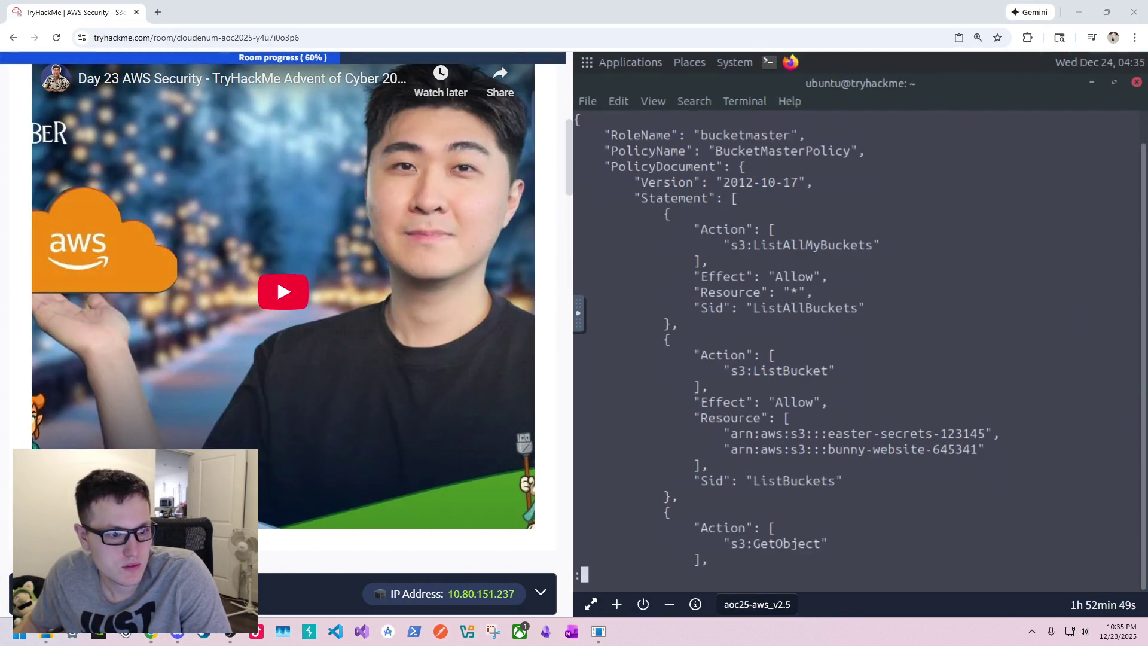
{"action": "scroll", "coordinate": [425, 349], "scroll_direction": "down", "scroll_amount": 15}
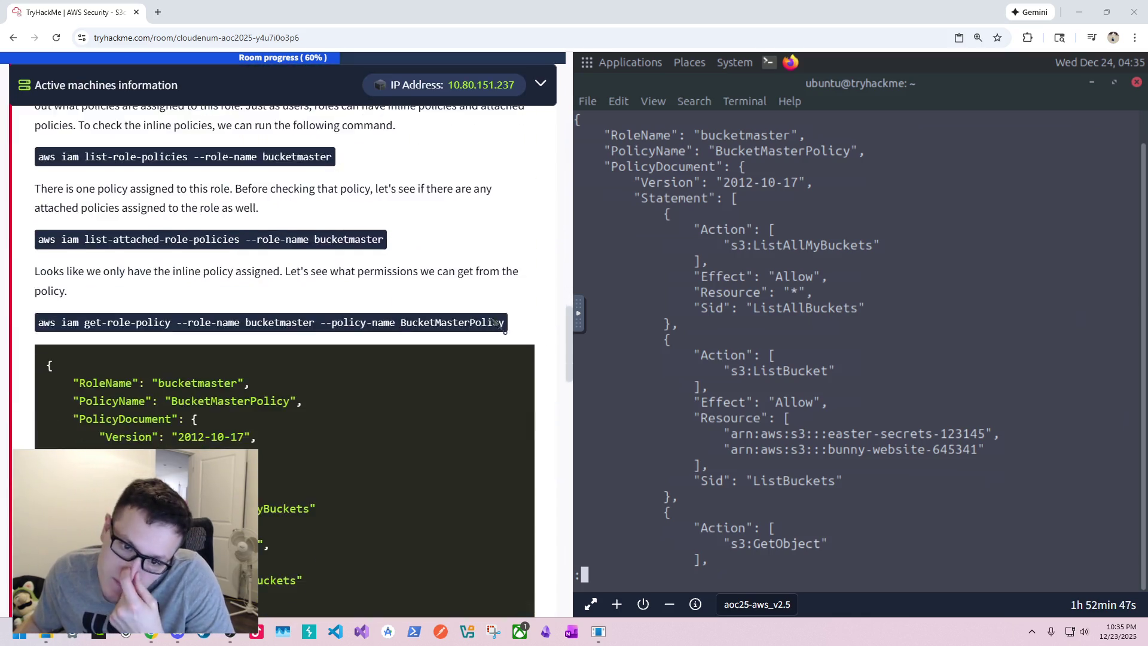
{"action": "scroll", "coordinate": [424, 350], "scroll_direction": "down", "scroll_amount": 15}
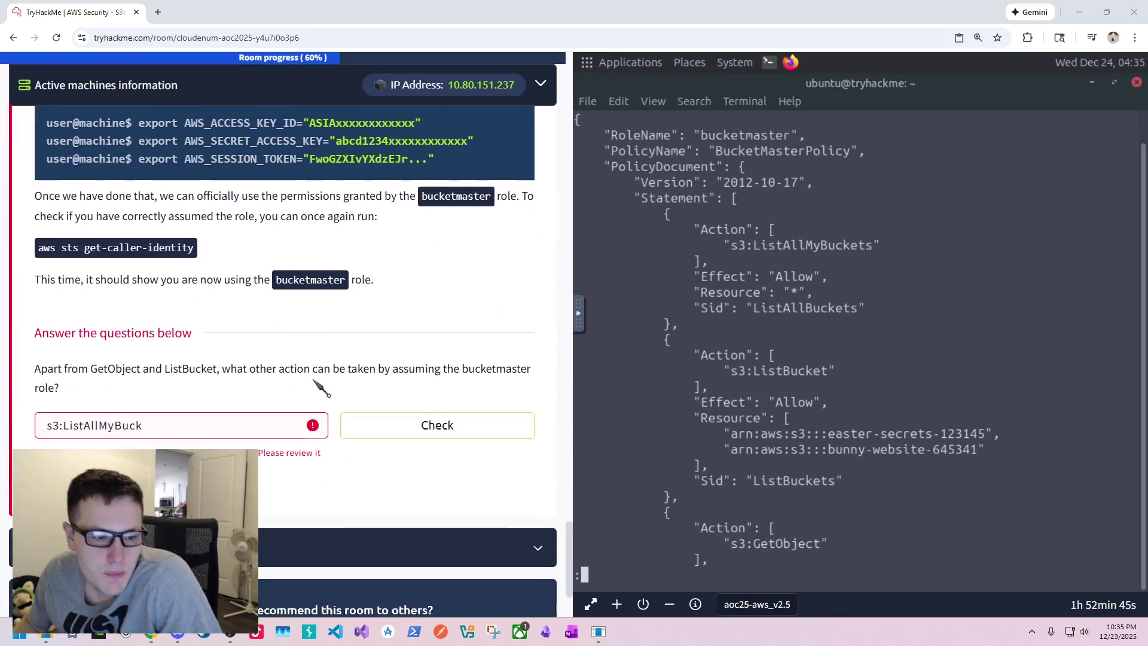
Clear the truncated answer and submit ListAllMyBuckets copied from the policy output
{"action": "triple_click", "coordinate": [233, 399]}
{"action": "key", "text": "BackSpace"}
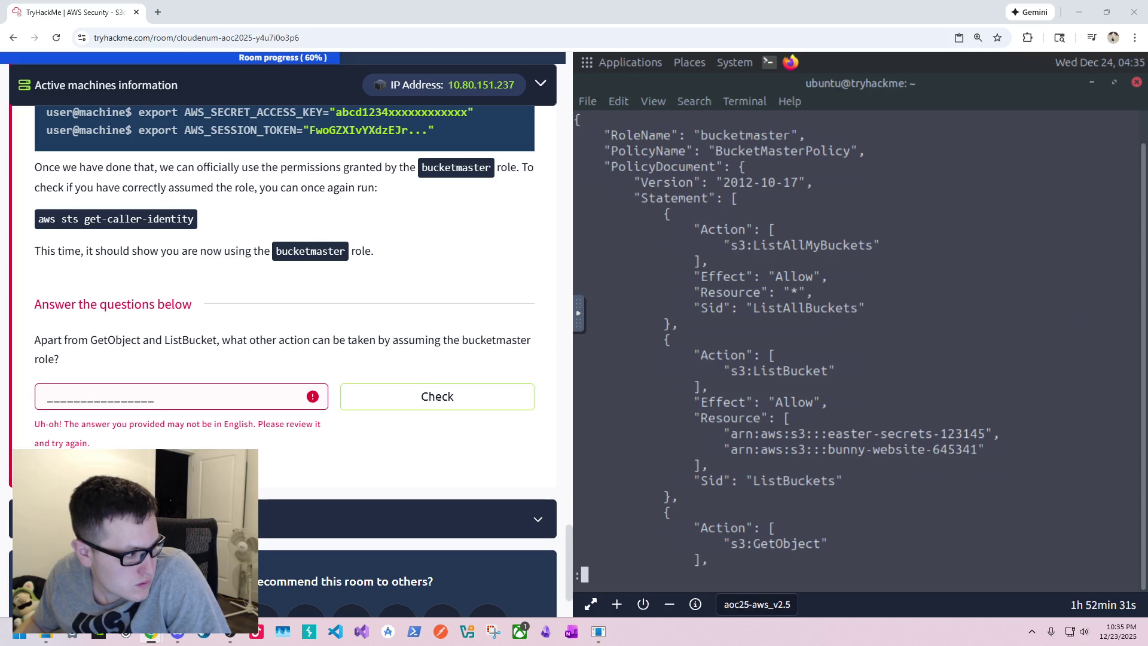
{"action": "left_click", "coordinate": [154, 397]}
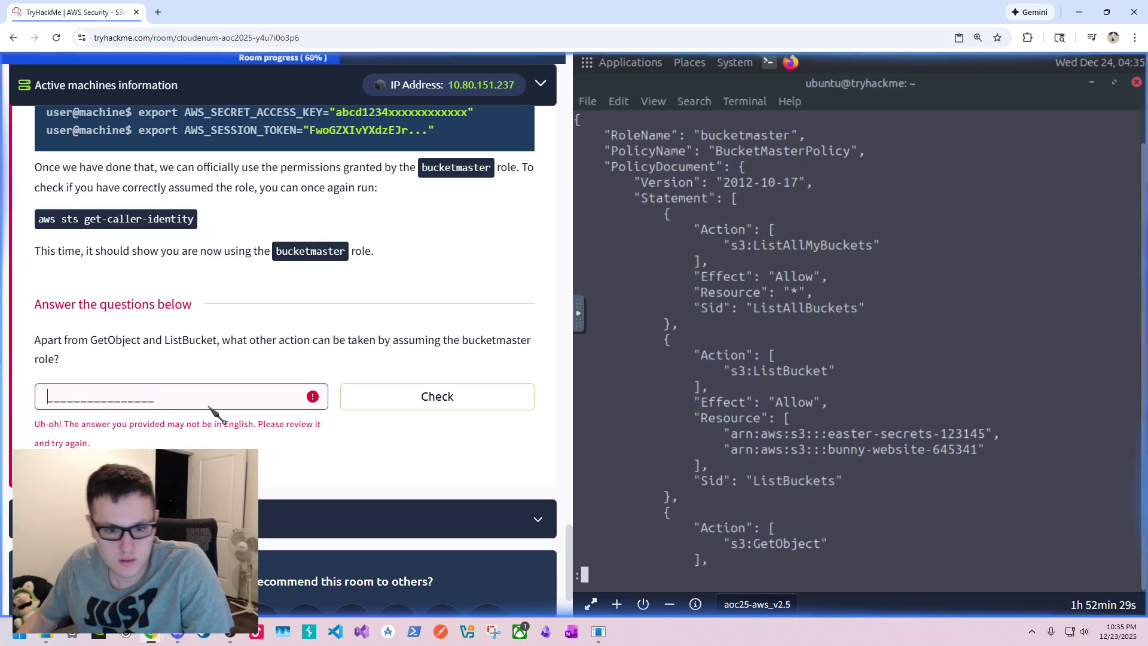
{"action": "left_click_drag", "start_coordinate": [753, 245], "coordinate": [872, 245]}
{"action": "key", "text": "q"}
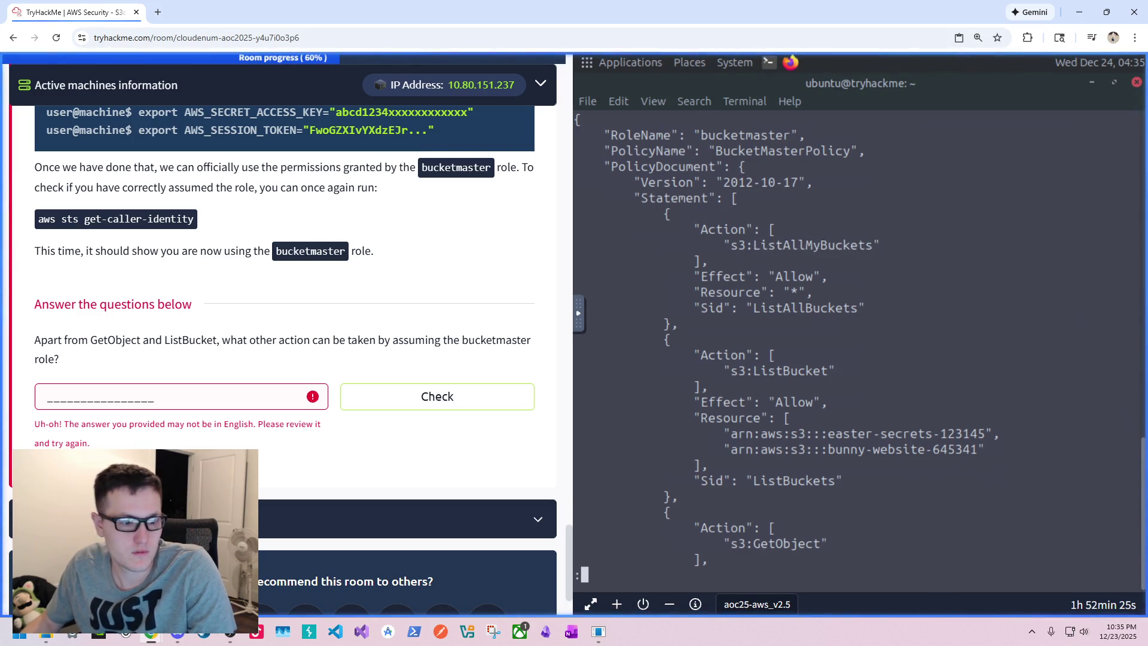
{"action": "left_click", "coordinate": [146, 398]}
{"action": "type", "text": "ListAllMyBuckets"}
{"action": "left_click", "coordinate": [431, 398]}
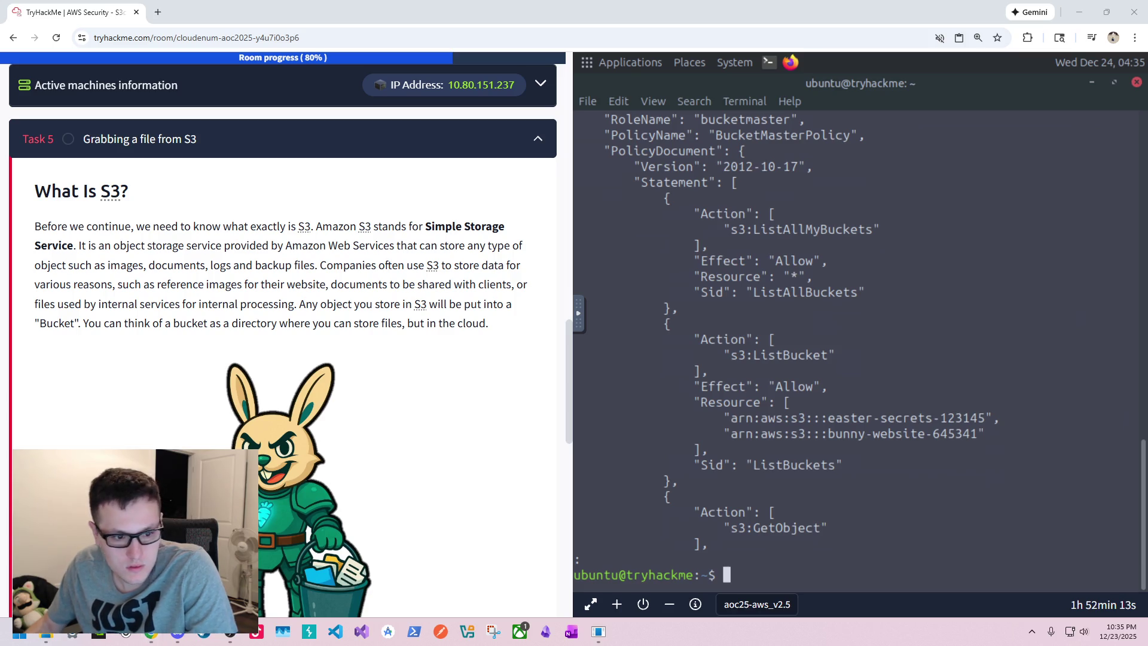
{"action": "left_click", "coordinate": [287, 407]}
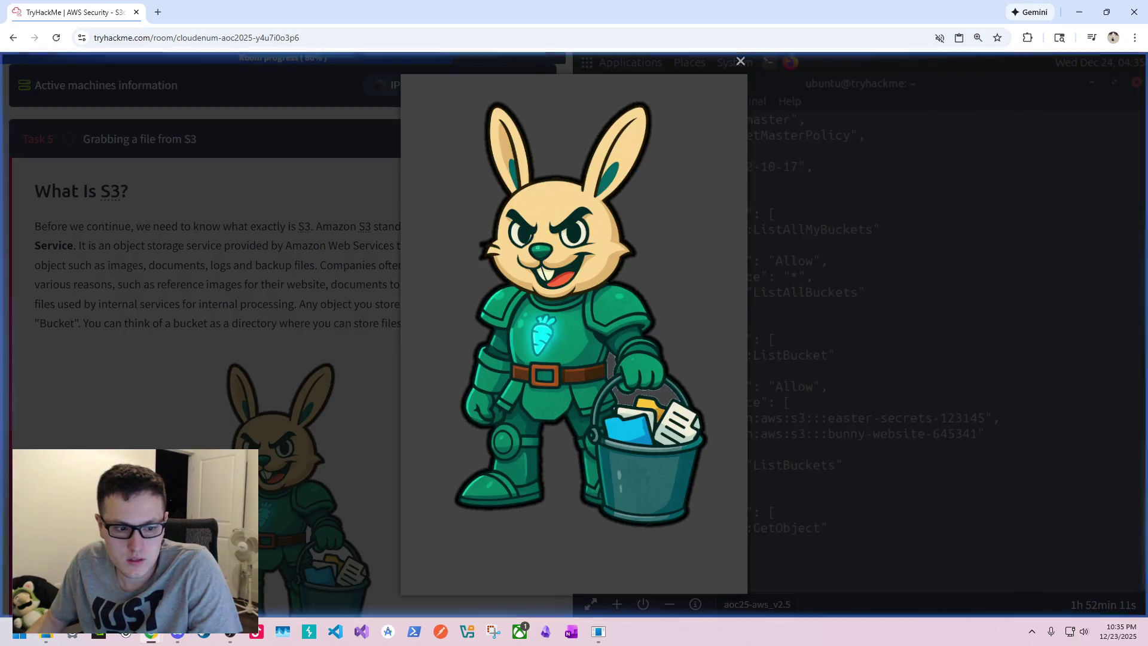
Close the bunny image and run aws s3api list-buckets, which returns AccessDenied
{"action": "left_click", "coordinate": [143, 371]}
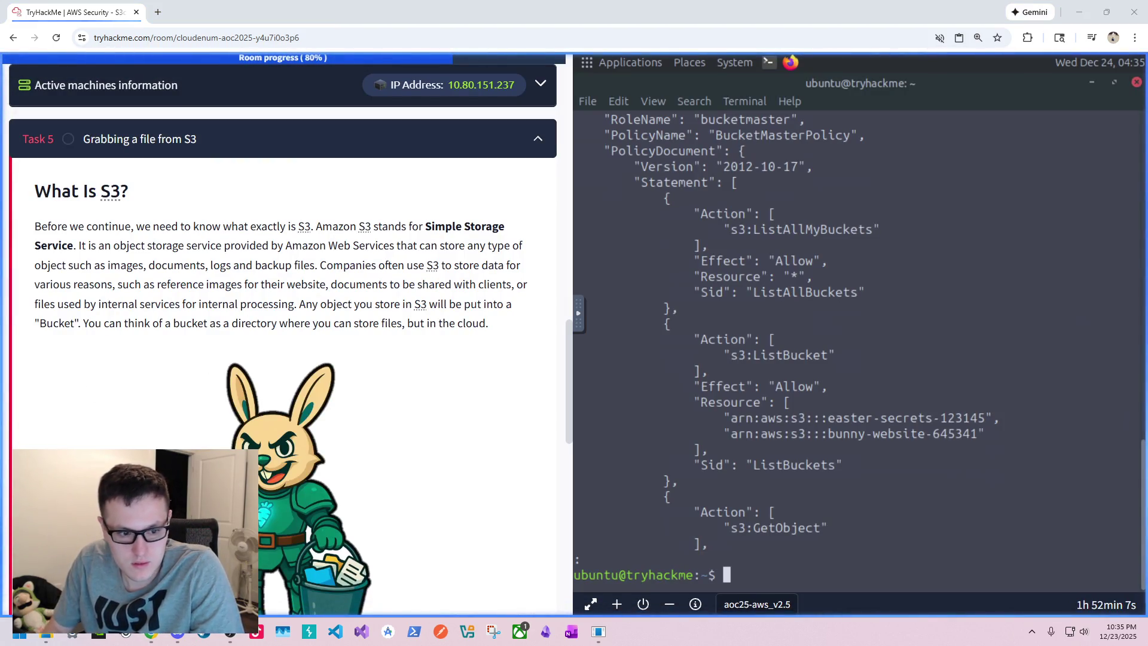
{"action": "scroll", "coordinate": [102, 405], "scroll_direction": "down", "scroll_amount": 15}
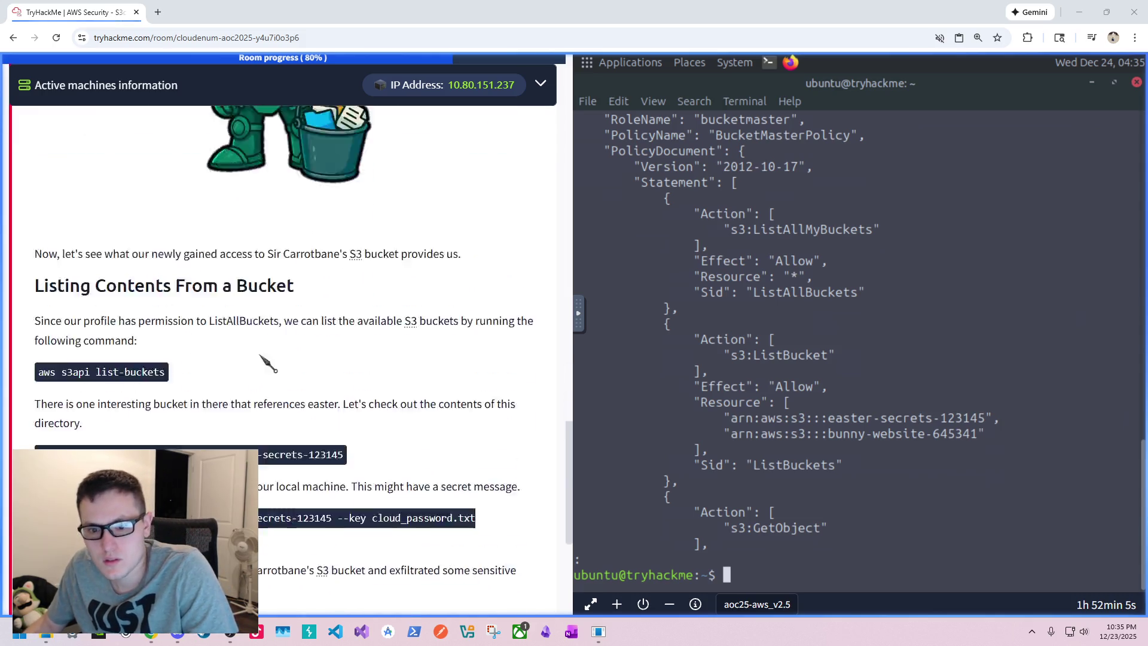
{"action": "scroll", "coordinate": [239, 359], "scroll_direction": "up", "scroll_amount": 2}
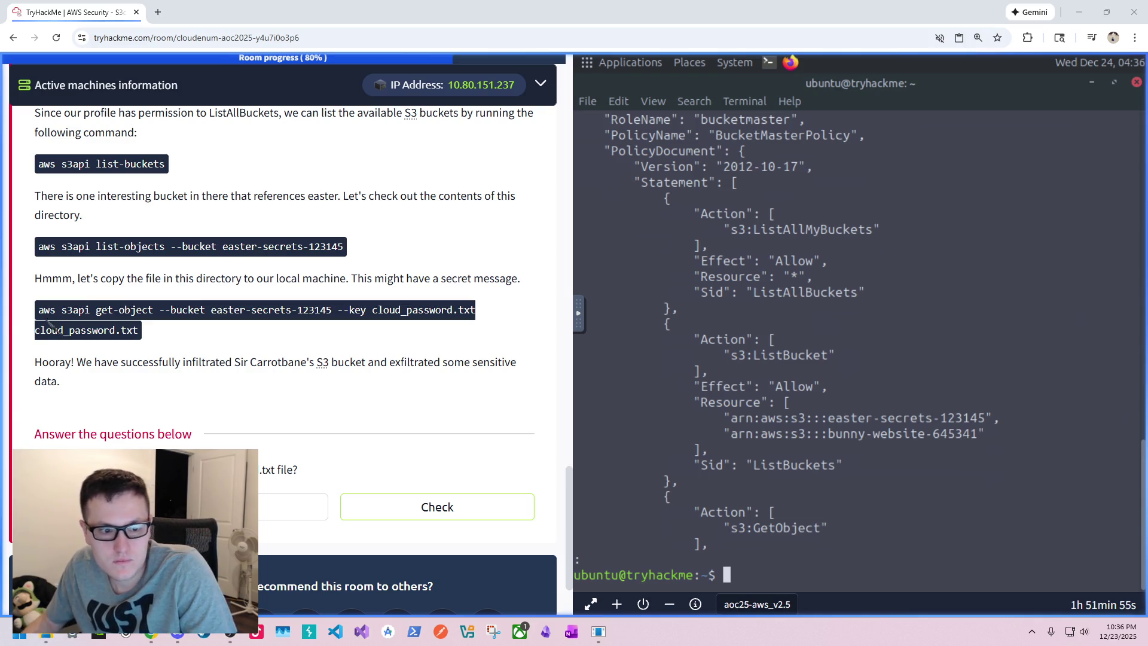
{"action": "left_click", "coordinate": [842, 552]}
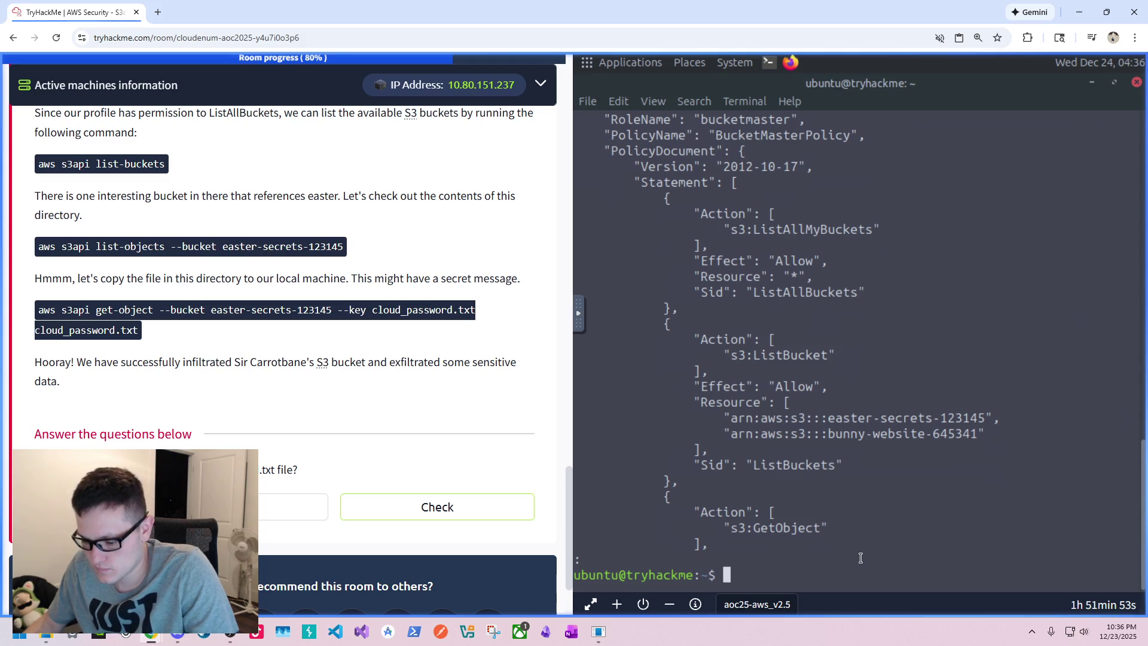
{"action": "key", "text": "ctrl+shift+v"}
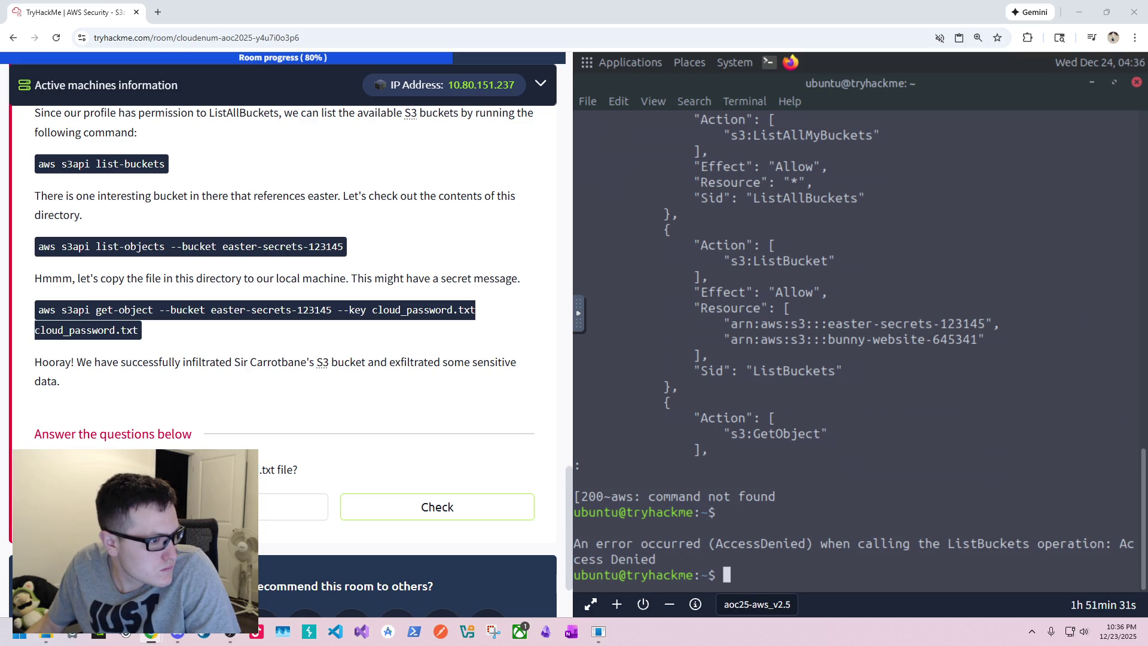
Abort the stuck terminal input, clear it, and replace it with a new maximized terminal
{"action": "left_click", "coordinate": [792, 572]}
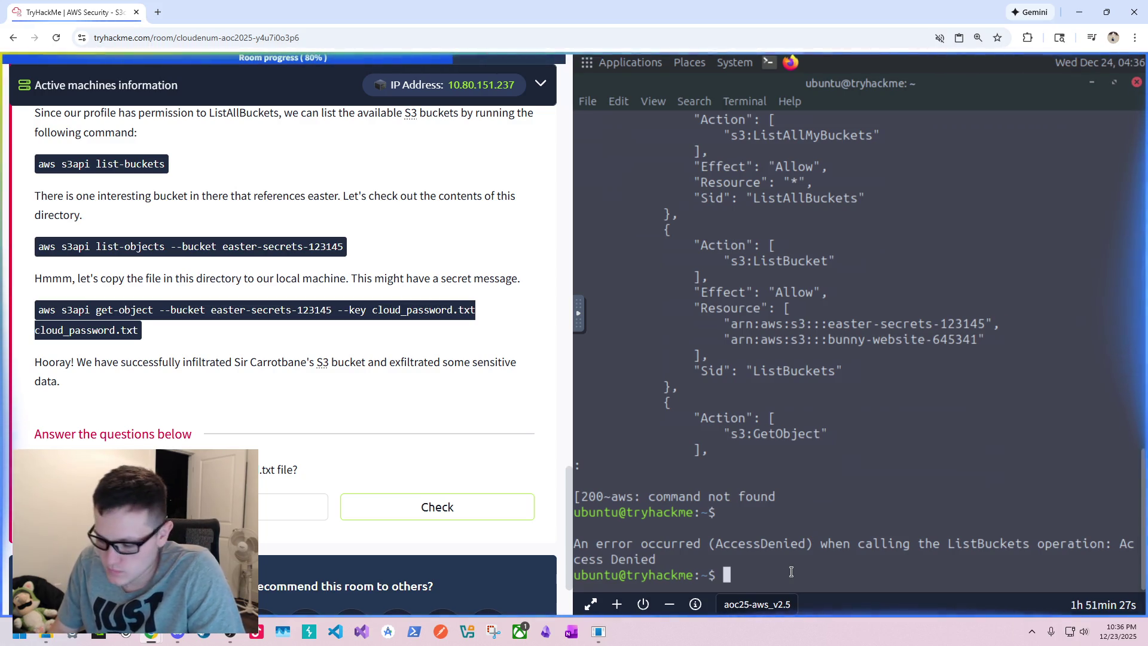
{"action": "key", "text": "Return"}
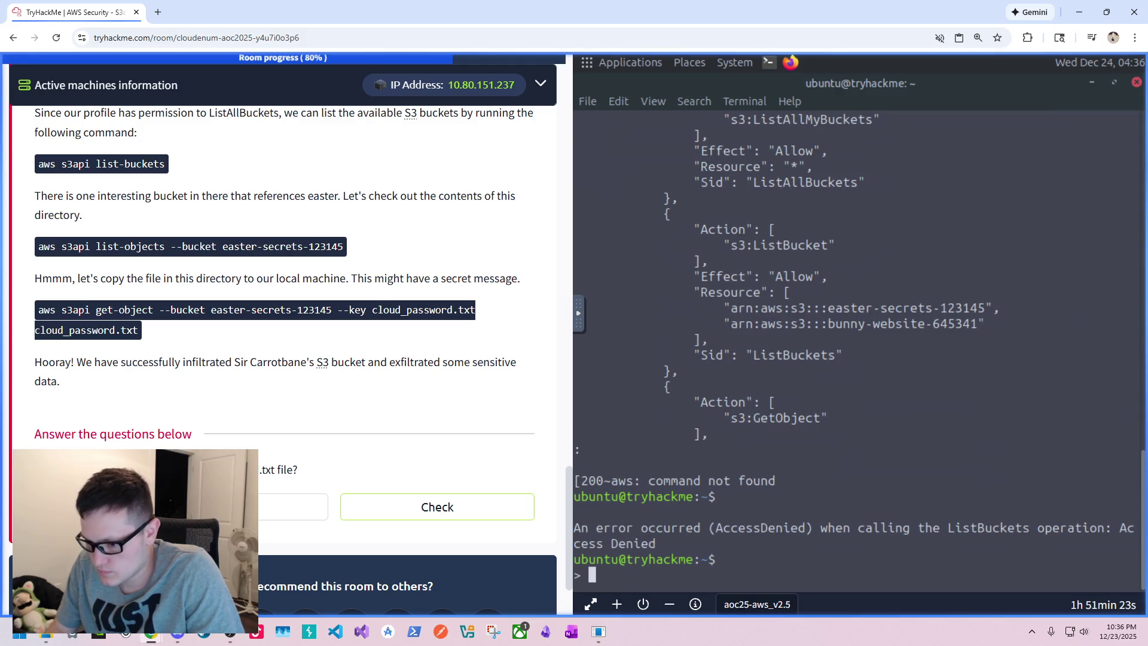
{"action": "key", "text": "Return"}
{"action": "key", "text": "Return"}
{"action": "key", "text": "Return"}
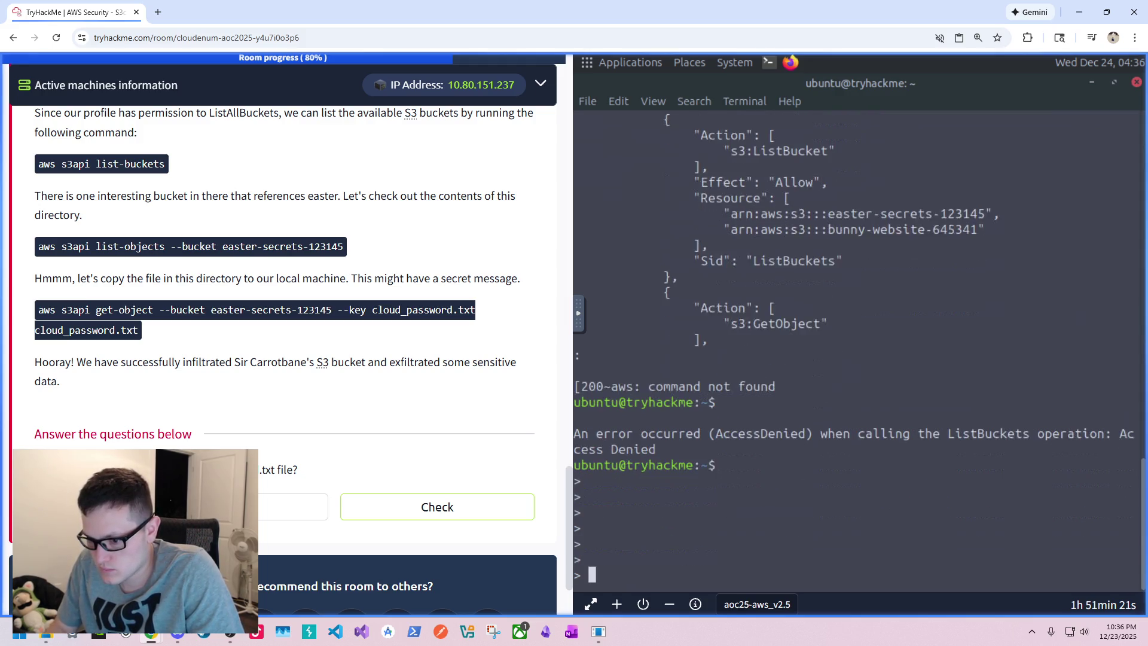
{"action": "key", "text": "Return"}
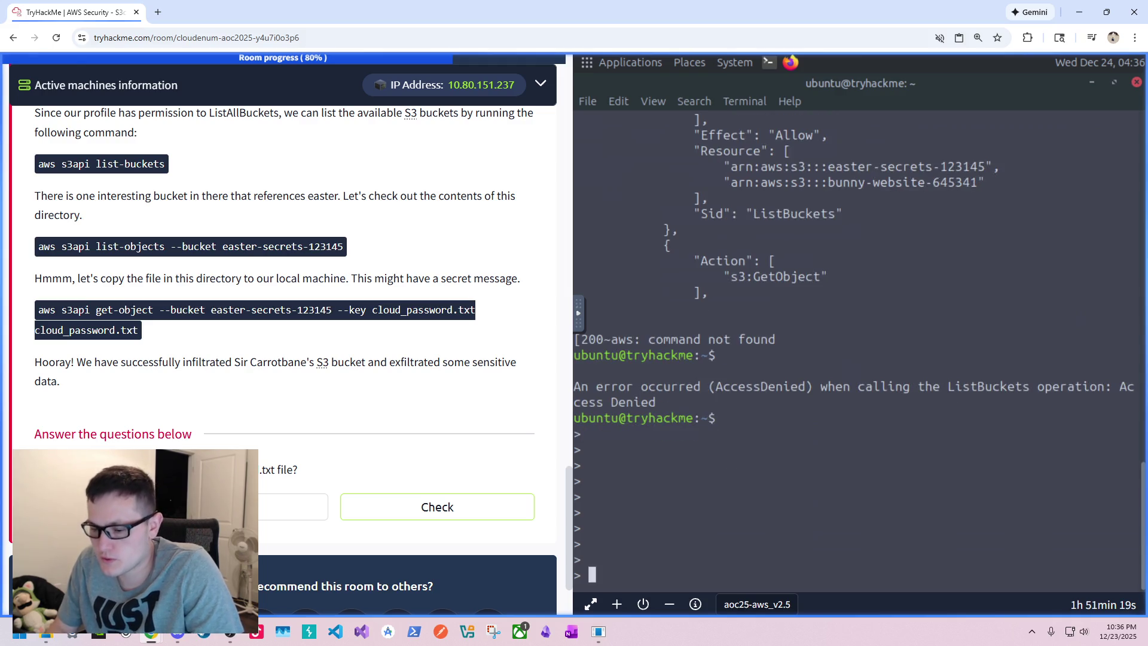
{"action": "key", "text": "ctrl+c"}
{"action": "key", "text": "ctrl+l"}
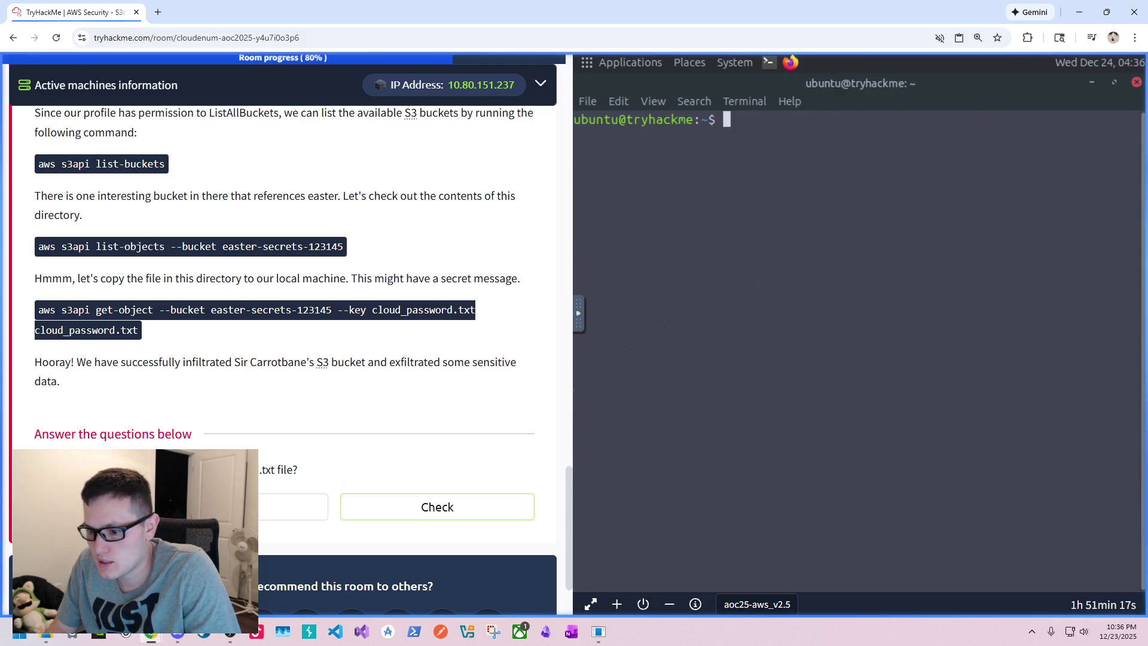
{"action": "left_click", "coordinate": [1137, 82]}
{"action": "left_click", "coordinate": [768, 62]}
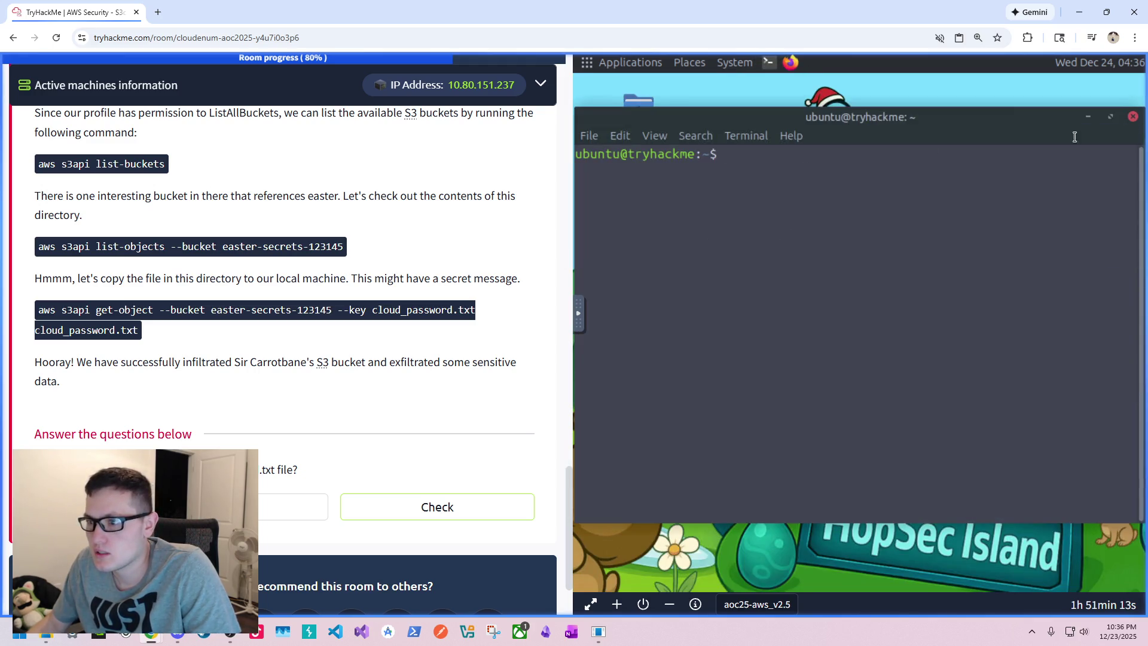
{"action": "left_click", "coordinate": [1112, 117]}
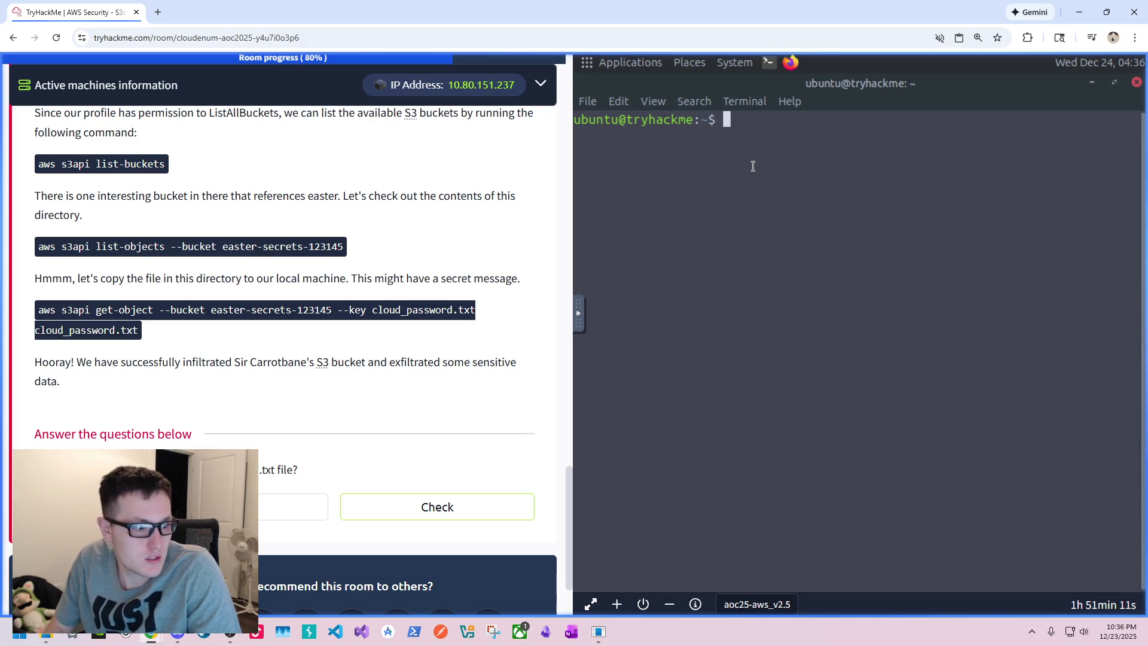
Run ls, then try downloading cloud_password.txt from easter-secrets-123145, which is denied
{"action": "type", "text": "ls"}
{"action": "key", "text": "Return"}
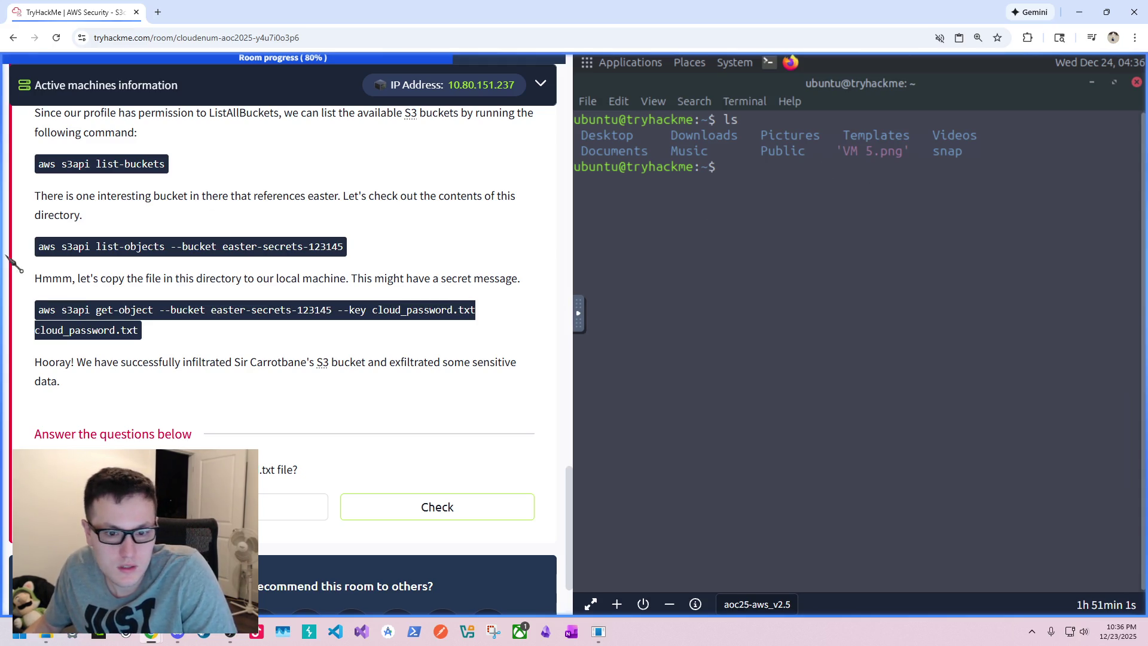
{"action": "scroll", "coordinate": [202, 337], "scroll_direction": "up", "scroll_amount": 2}
{"action": "scroll", "coordinate": [202, 337], "scroll_direction": "up", "scroll_amount": 10}
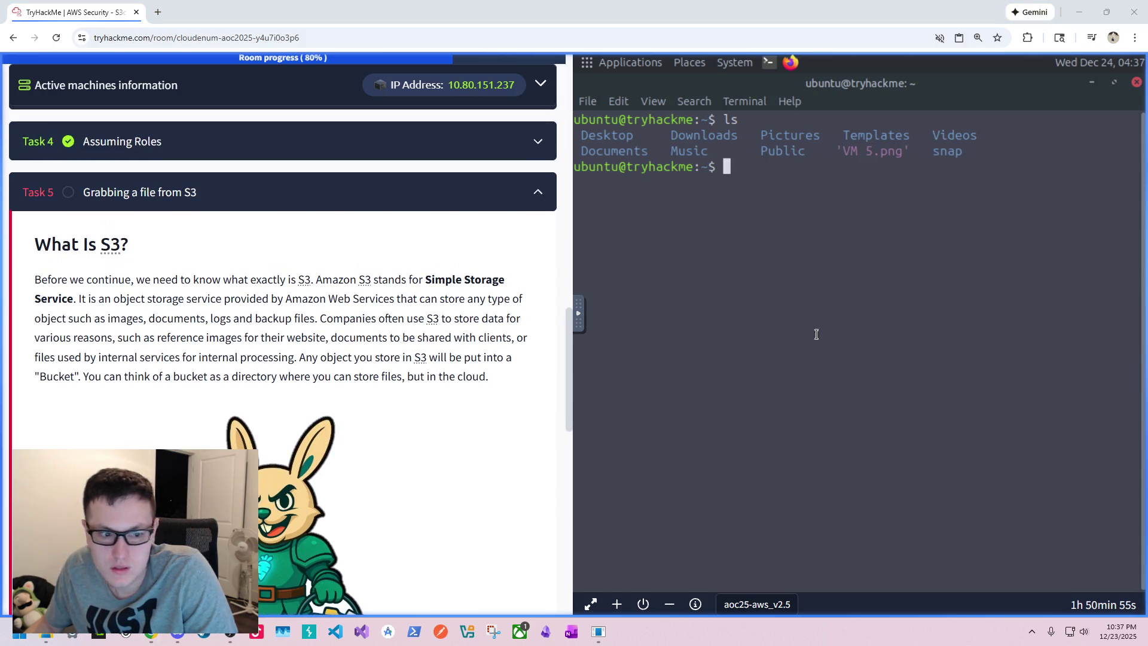
{"action": "key", "text": "ctrl+shift+v"}
{"action": "key", "text": "Return"}
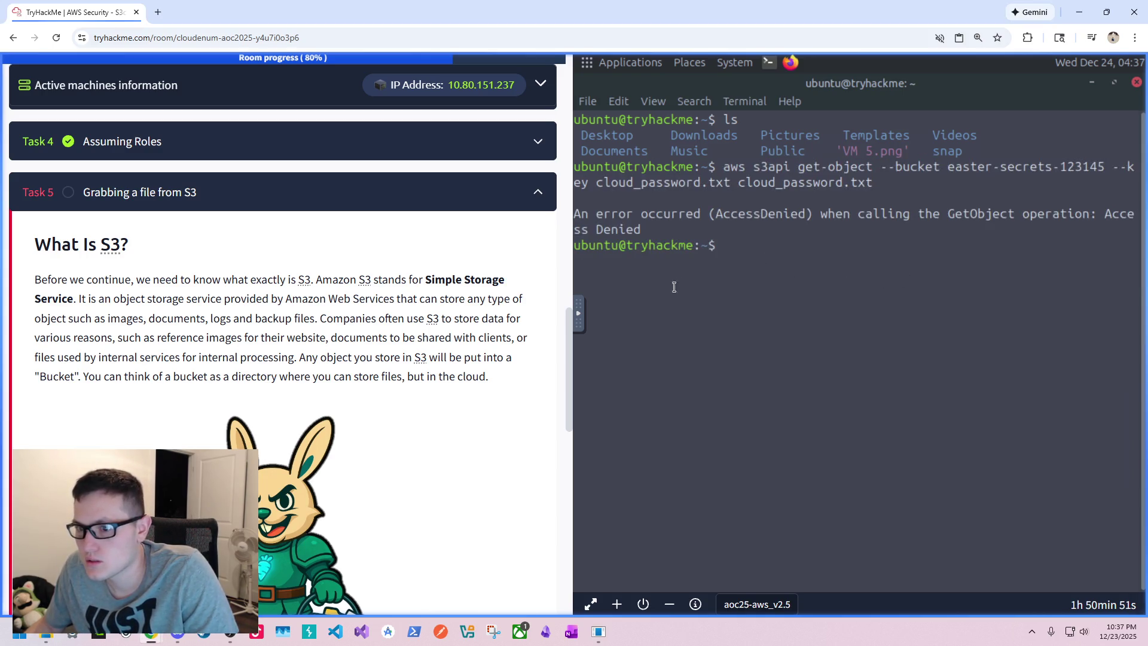
{"action": "left_click", "coordinate": [371, 141]}
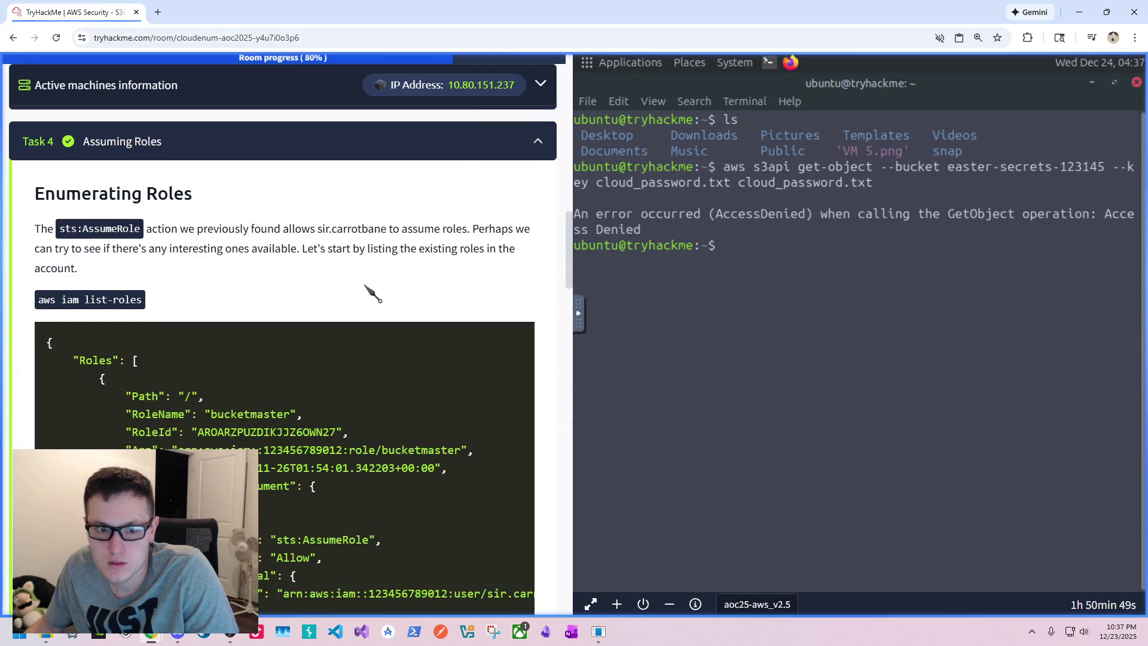
Run the aws sts assume-role command for bucketmaster to obtain its temporary credentials
{"action": "scroll", "coordinate": [335, 329], "scroll_direction": "down", "scroll_amount": 15}
{"action": "scroll", "coordinate": [299, 359], "scroll_direction": "down", "scroll_amount": 20}
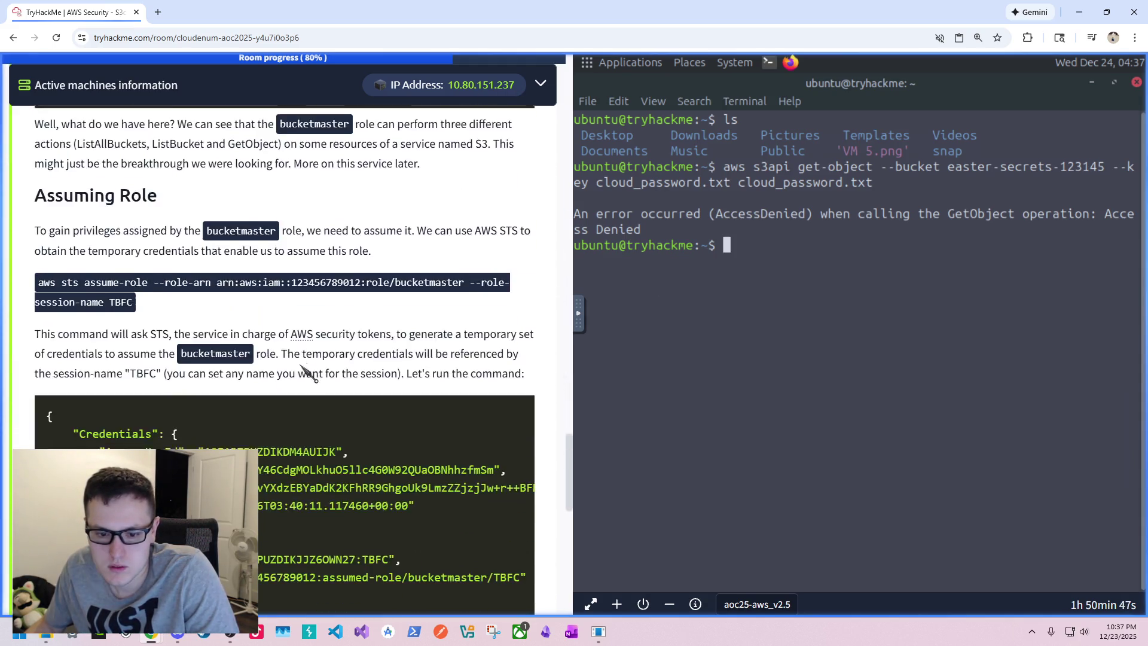
{"action": "scroll", "coordinate": [246, 353], "scroll_direction": "up", "scroll_amount": 10}
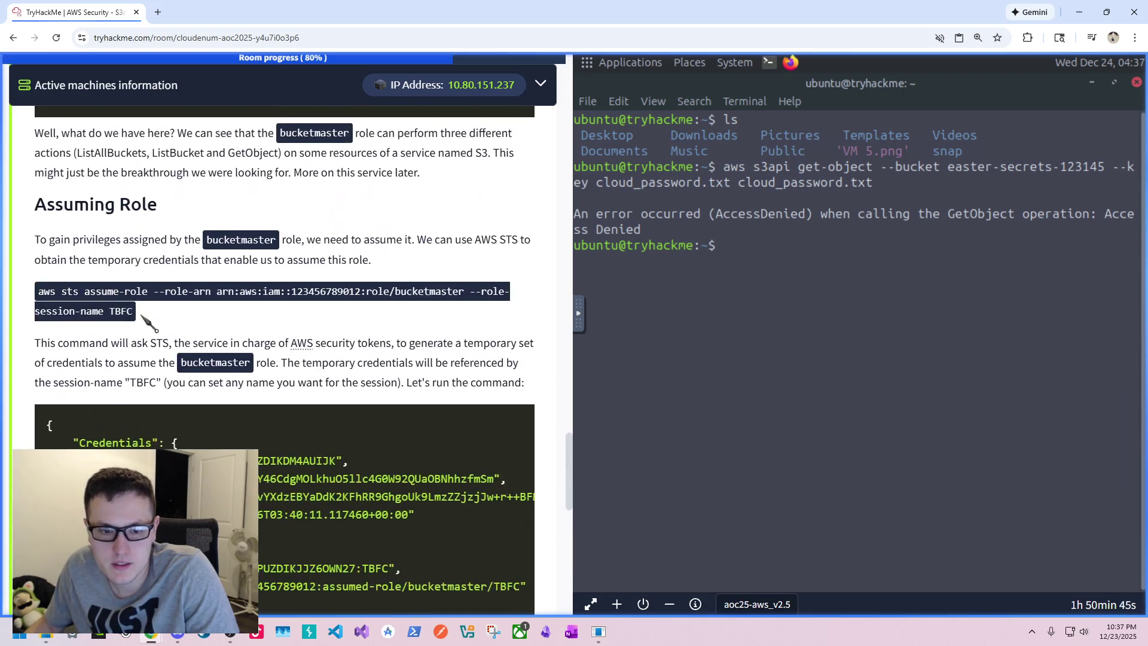
{"action": "scroll", "coordinate": [136, 413], "scroll_direction": "down", "scroll_amount": 2}
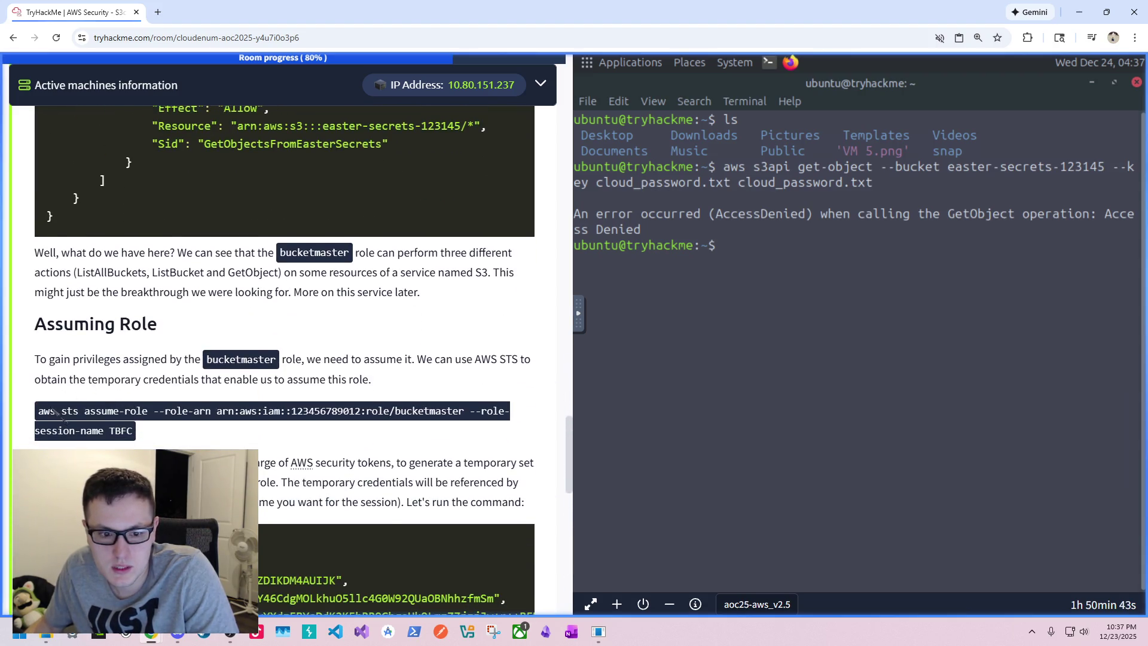
{"action": "left_click_drag", "start_coordinate": [38, 411], "coordinate": [135, 430]}
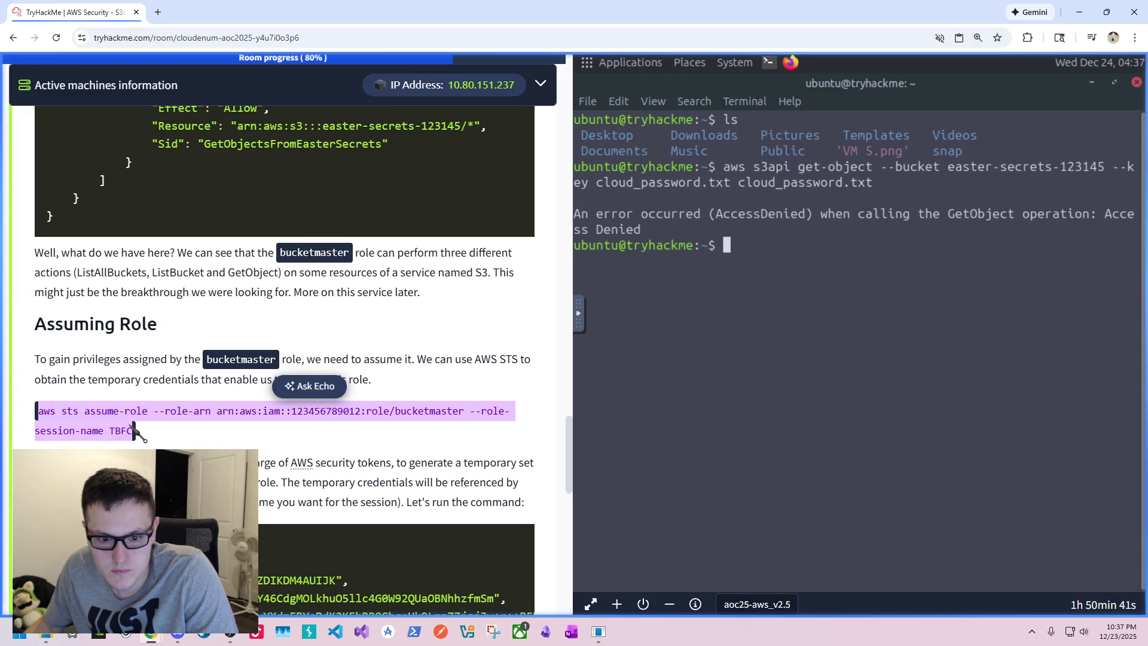
{"action": "key", "text": "ctrl+shift+v"}
{"action": "key", "text": "Return"}
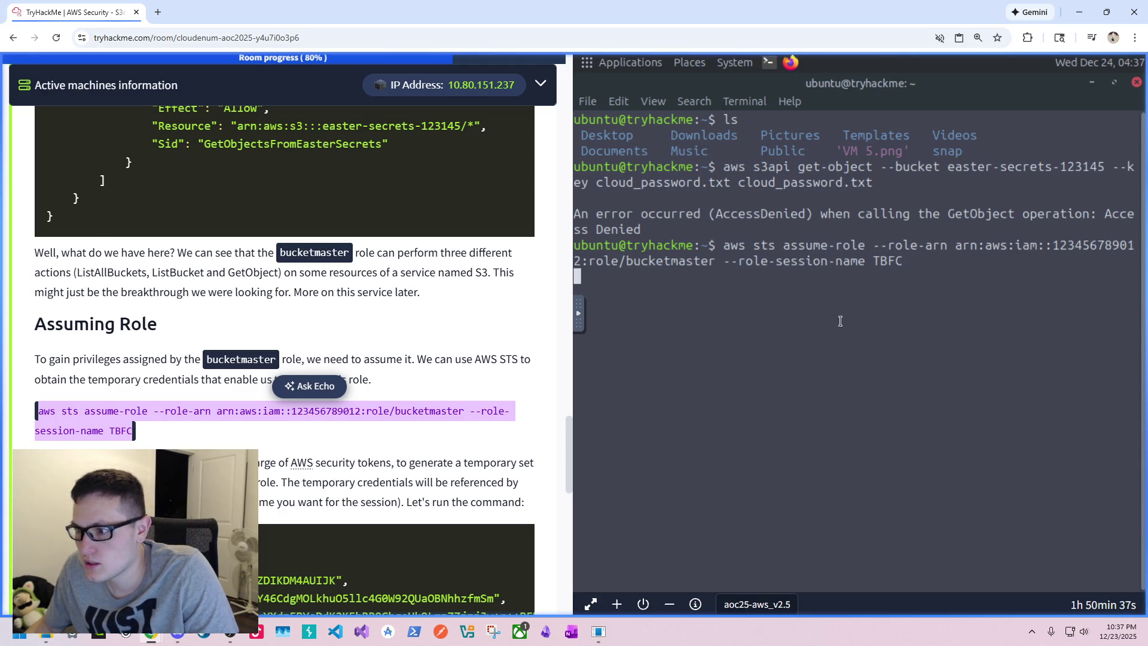
{"action": "scroll", "coordinate": [262, 343], "scroll_direction": "down", "scroll_amount": 6}
{"action": "scroll", "coordinate": [261, 345], "scroll_direction": "down", "scroll_amount": 3}
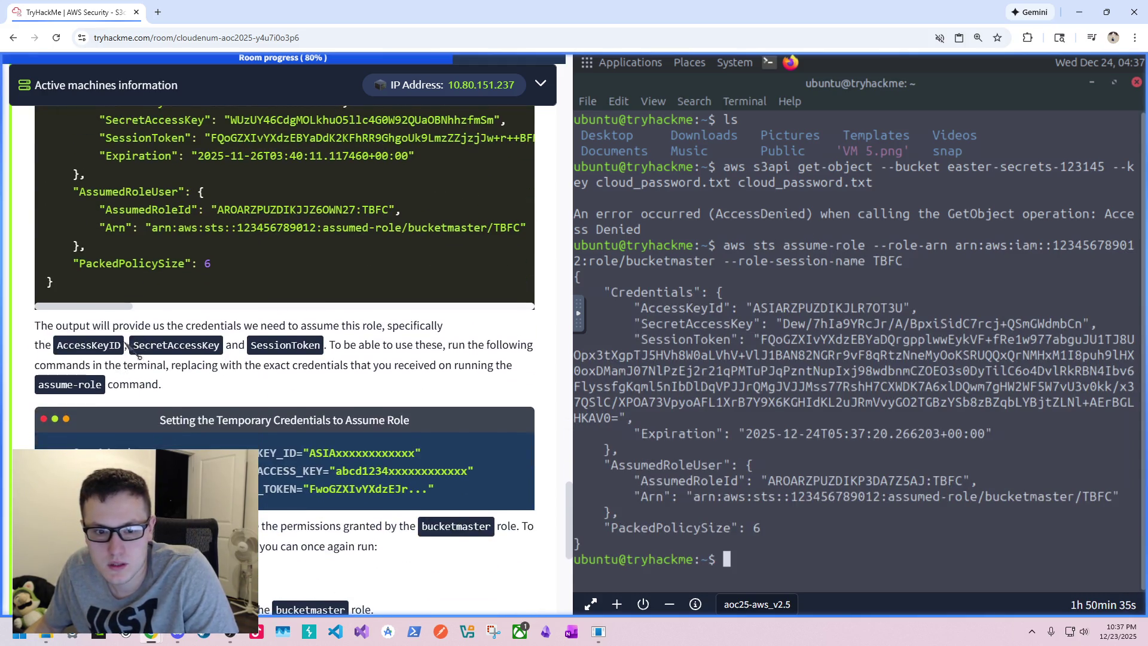
{"action": "scroll", "coordinate": [269, 353], "scroll_direction": "up", "scroll_amount": 5}
{"action": "scroll", "coordinate": [257, 367], "scroll_direction": "up", "scroll_amount": 5}
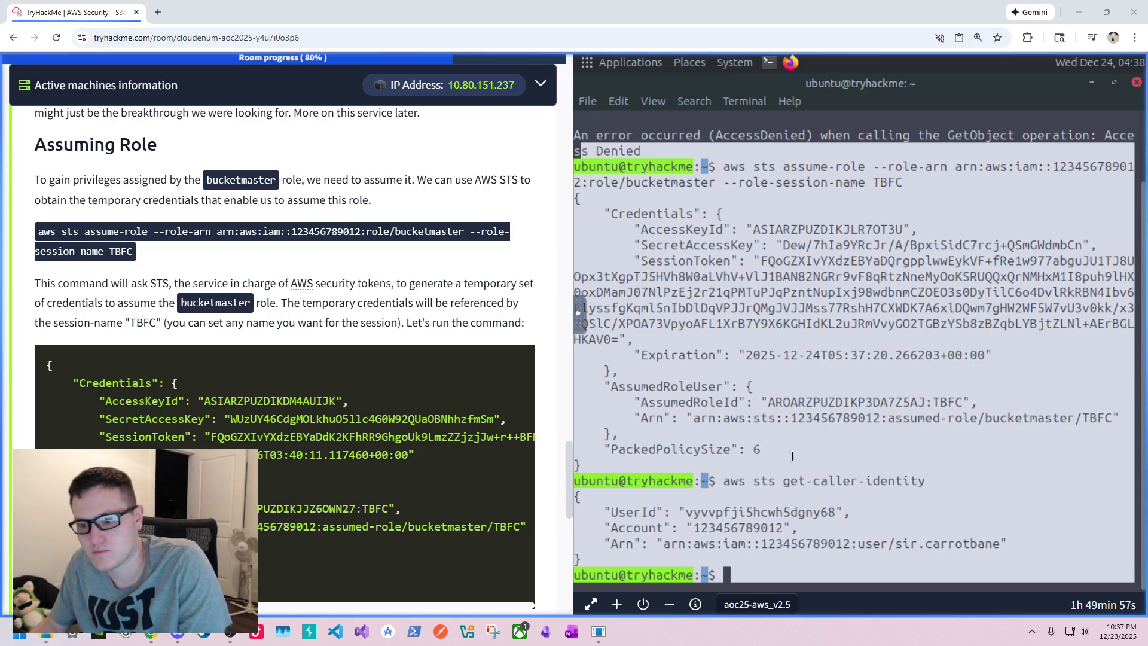
{"action": "left_click", "coordinate": [754, 566]}
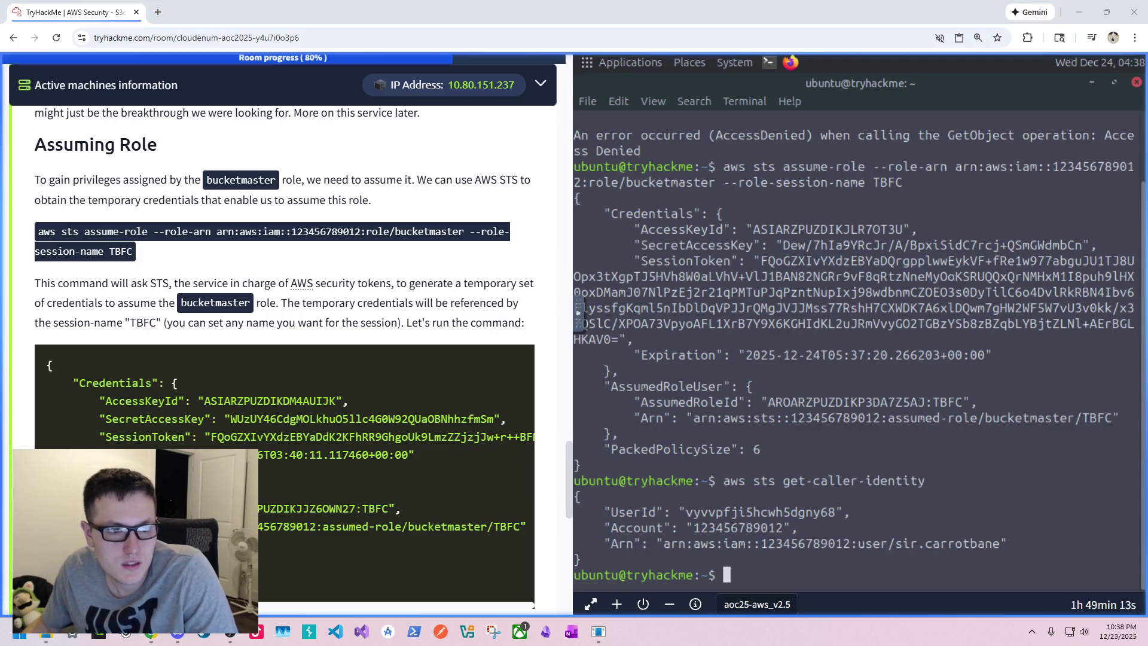
Export the bucketmaster access key, secret key and session token, then rerun get-caller-identity
{"action": "left_click", "coordinate": [784, 577]}
{"action": "key", "text": "ctrl+shift+v"}
{"action": "key", "text": "Return"}
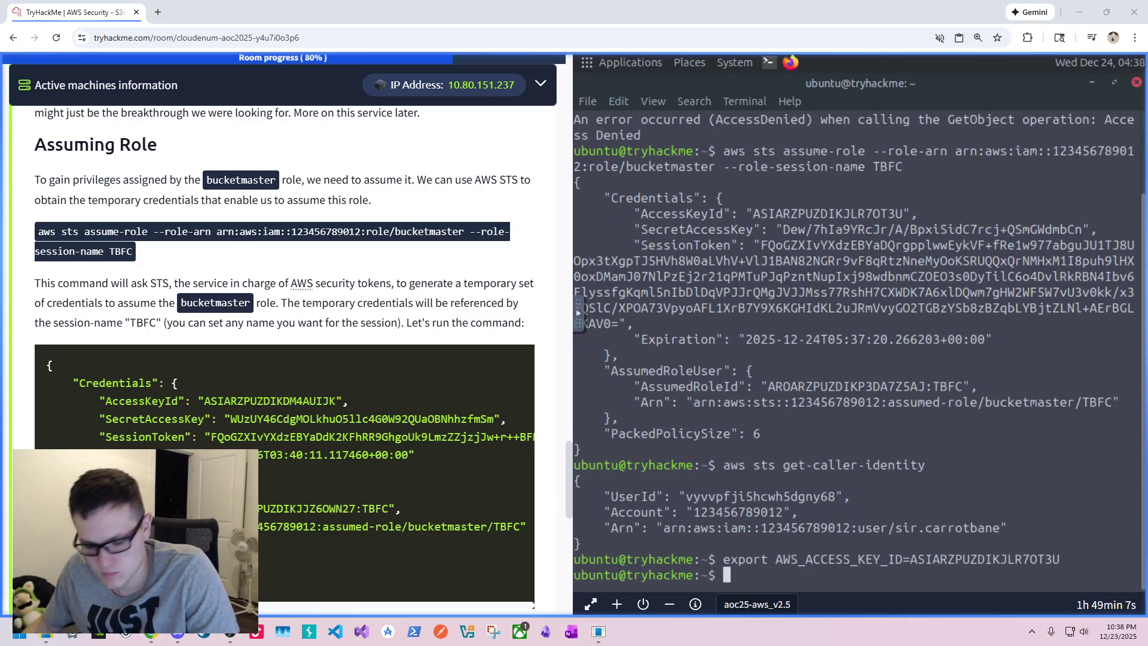
{"action": "left_click", "coordinate": [754, 572]}
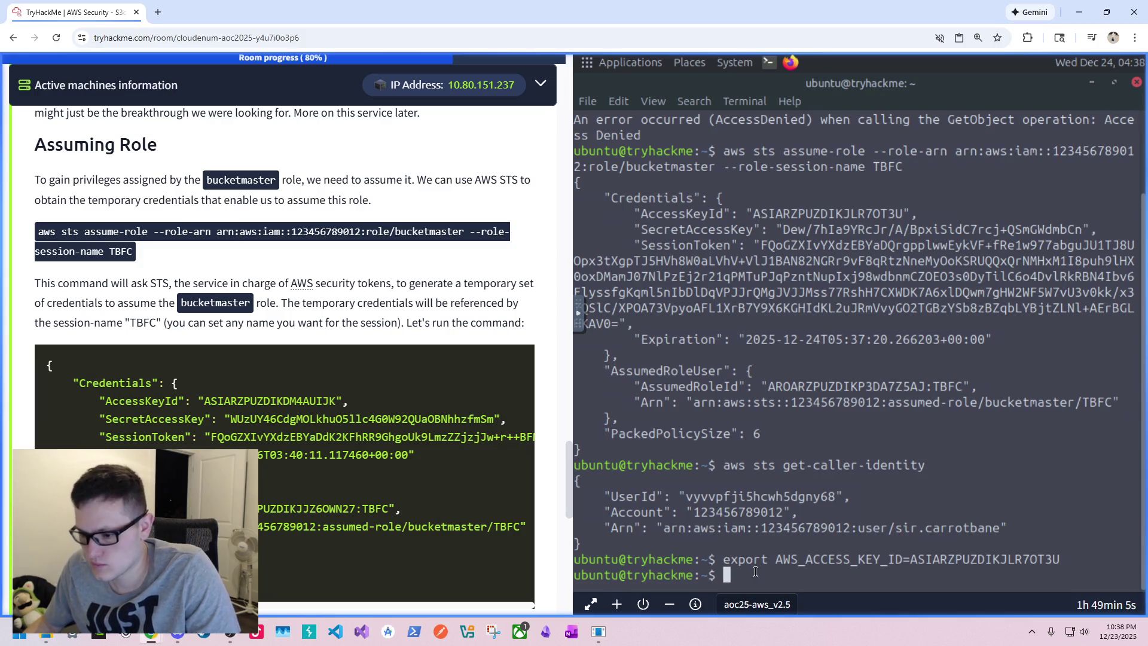
{"action": "key", "text": "ctrl+shift+v"}
{"action": "key", "text": "Return"}
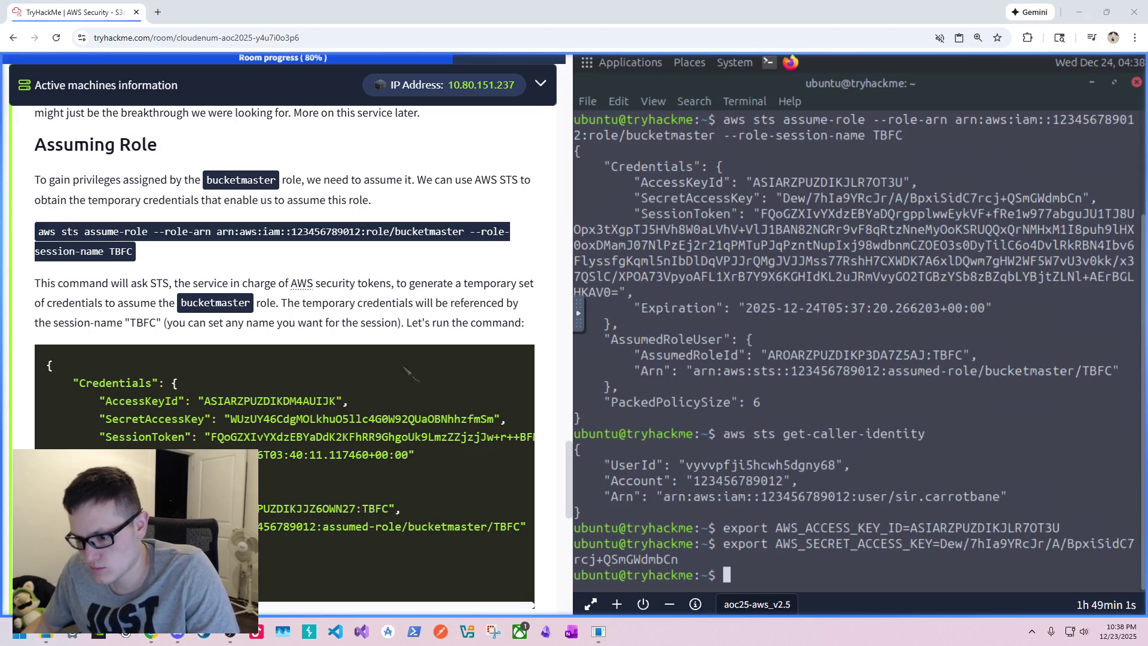
{"action": "left_click", "coordinate": [772, 578]}
{"action": "key", "text": "ctrl+shift+v"}
{"action": "key", "text": "Return"}
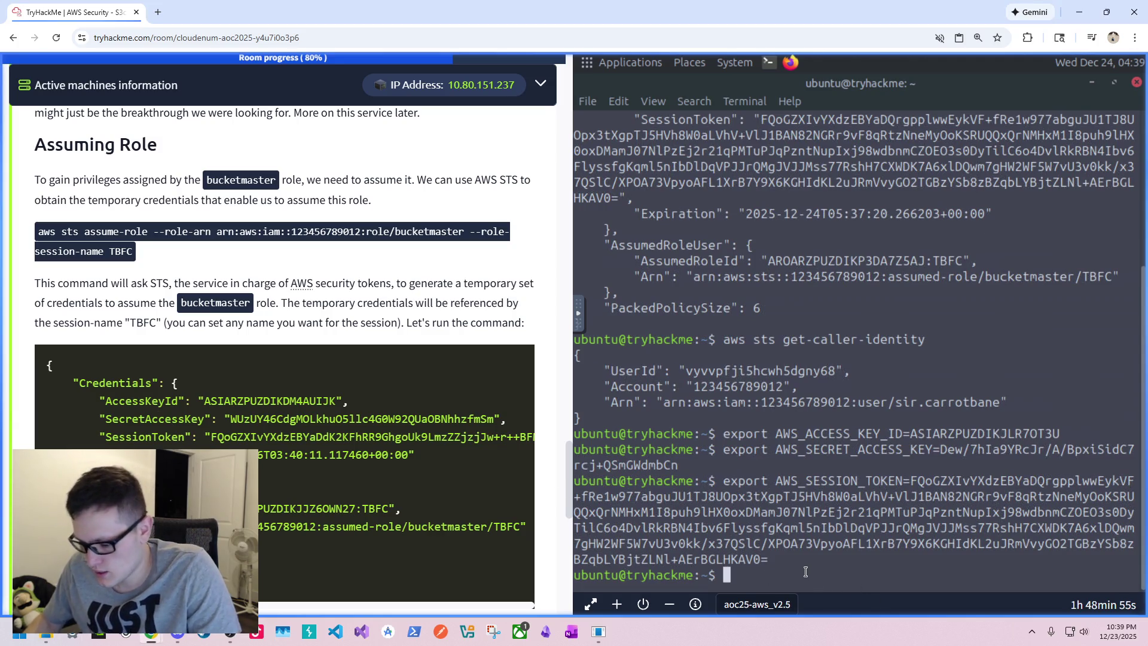
{"action": "key", "text": "Up"}
{"action": "key", "text": "Up"}
{"action": "key", "text": "Up"}
{"action": "key", "text": "Return"}
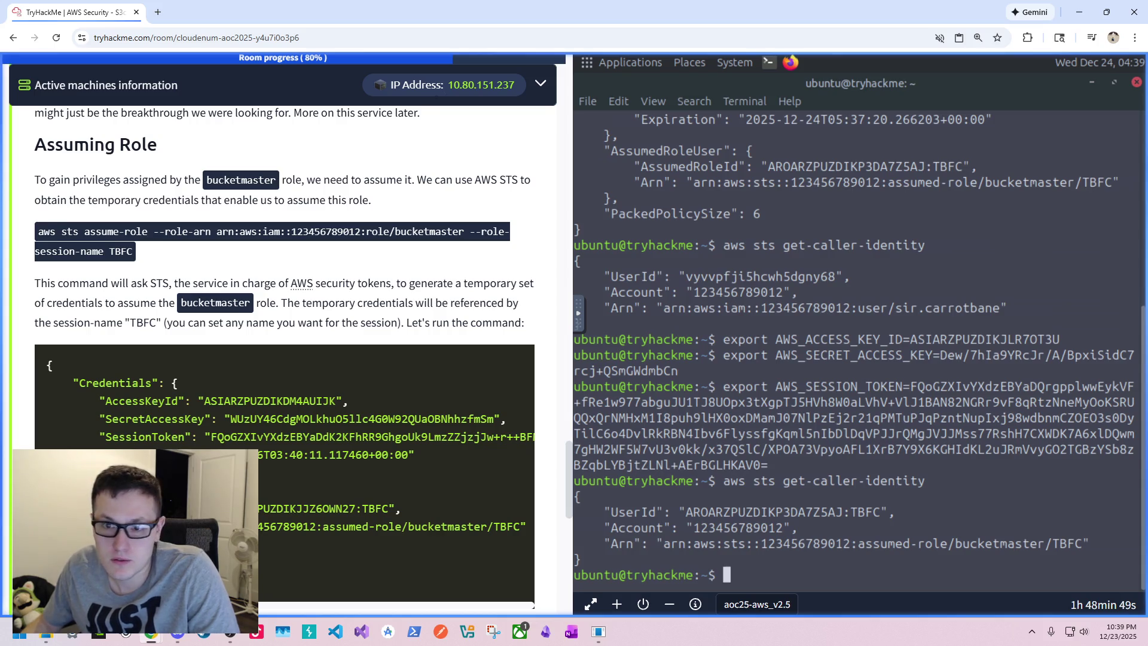
Expand Task 5 and run aws s3api list-buckets in the terminal
{"action": "scroll", "coordinate": [405, 297], "scroll_direction": "down", "scroll_amount": 12}
{"action": "left_click_drag", "start_coordinate": [37, 159], "coordinate": [195, 159]}
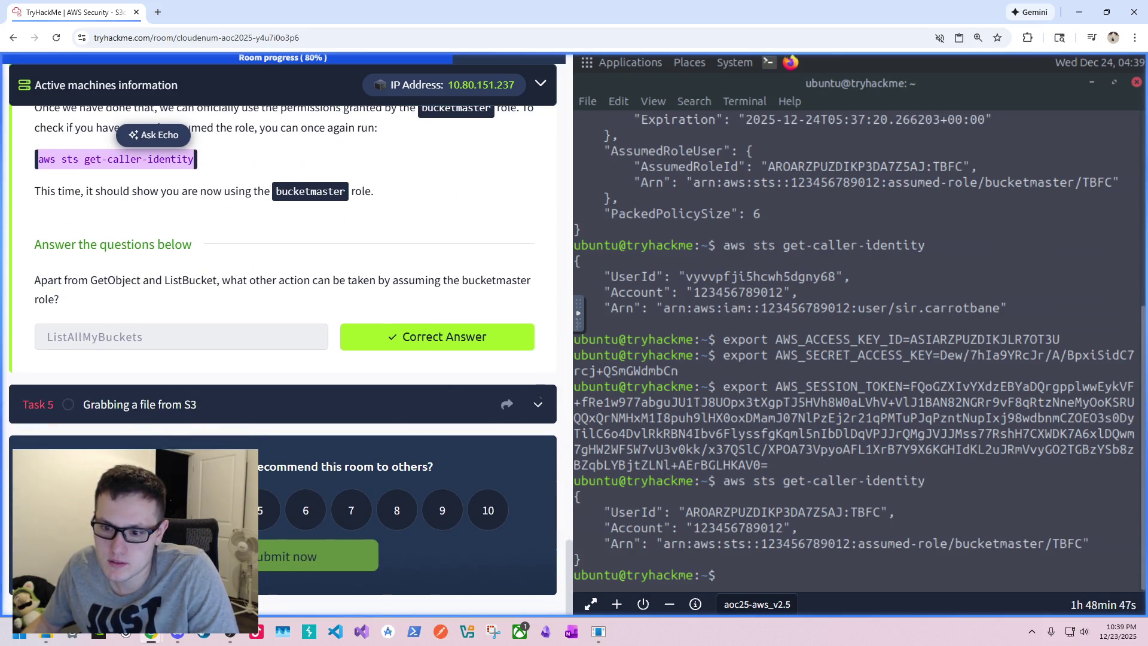
{"action": "left_click", "coordinate": [197, 405]}
{"action": "scroll", "coordinate": [197, 413], "scroll_direction": "down", "scroll_amount": 4}
{"action": "scroll", "coordinate": [187, 409], "scroll_direction": "down", "scroll_amount": 4}
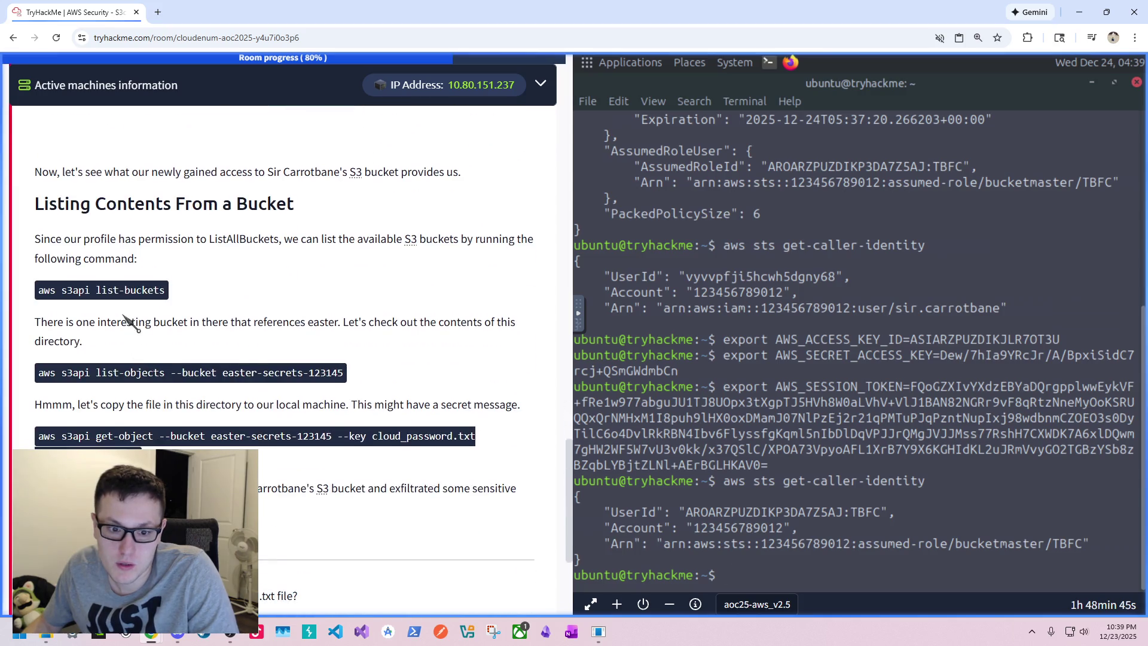
{"action": "triple_click", "coordinate": [119, 291]}
{"action": "key", "text": "ctrl+c"}
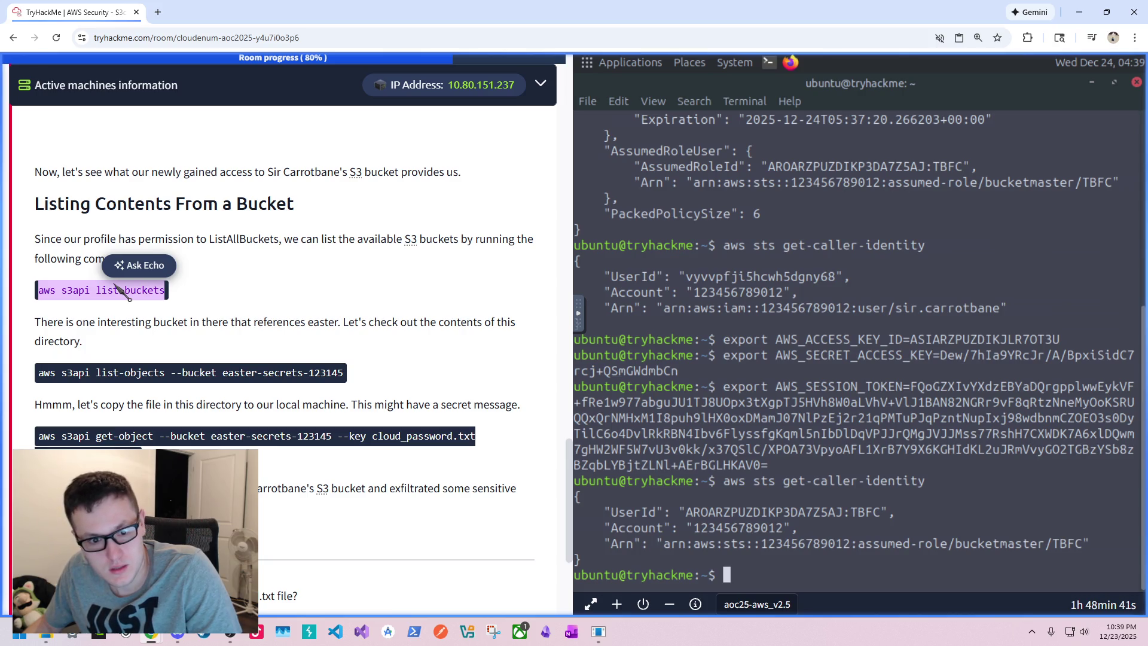
{"action": "left_click", "coordinate": [210, 344]}
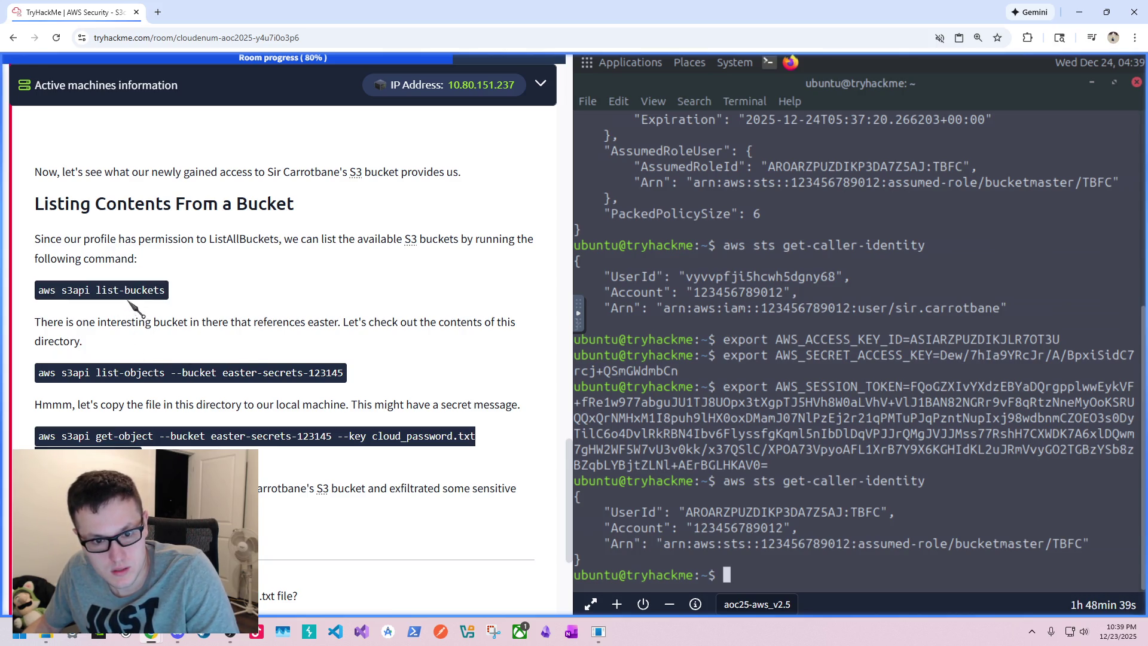
{"action": "triple_click", "coordinate": [146, 291]}
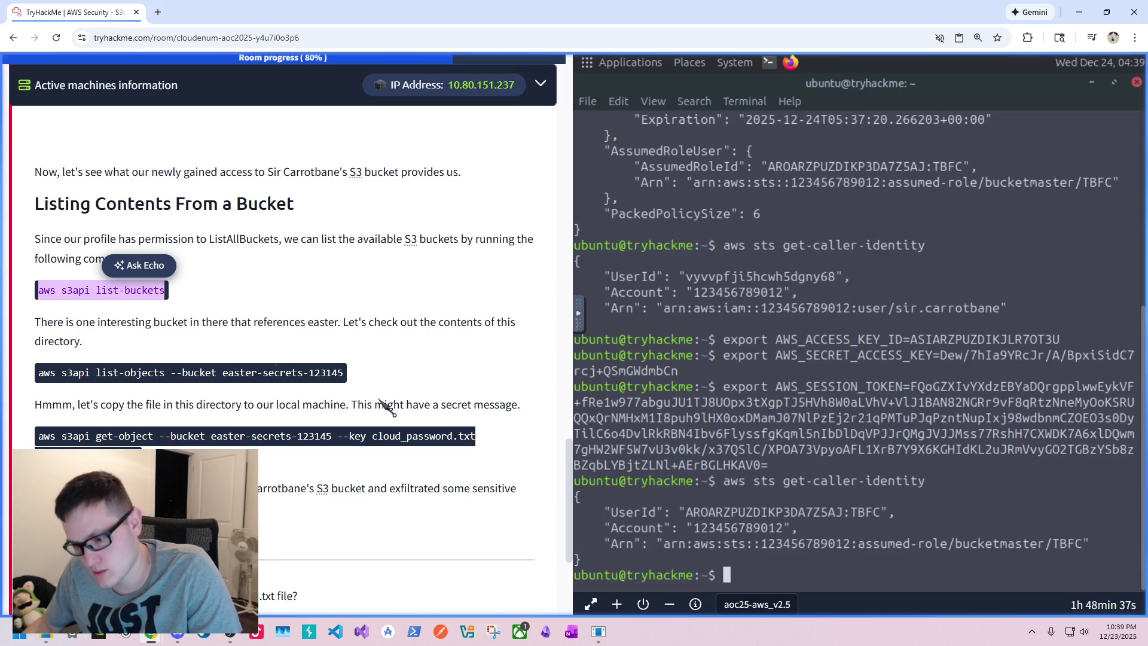
{"action": "key", "text": "ctrl+shift+v"}
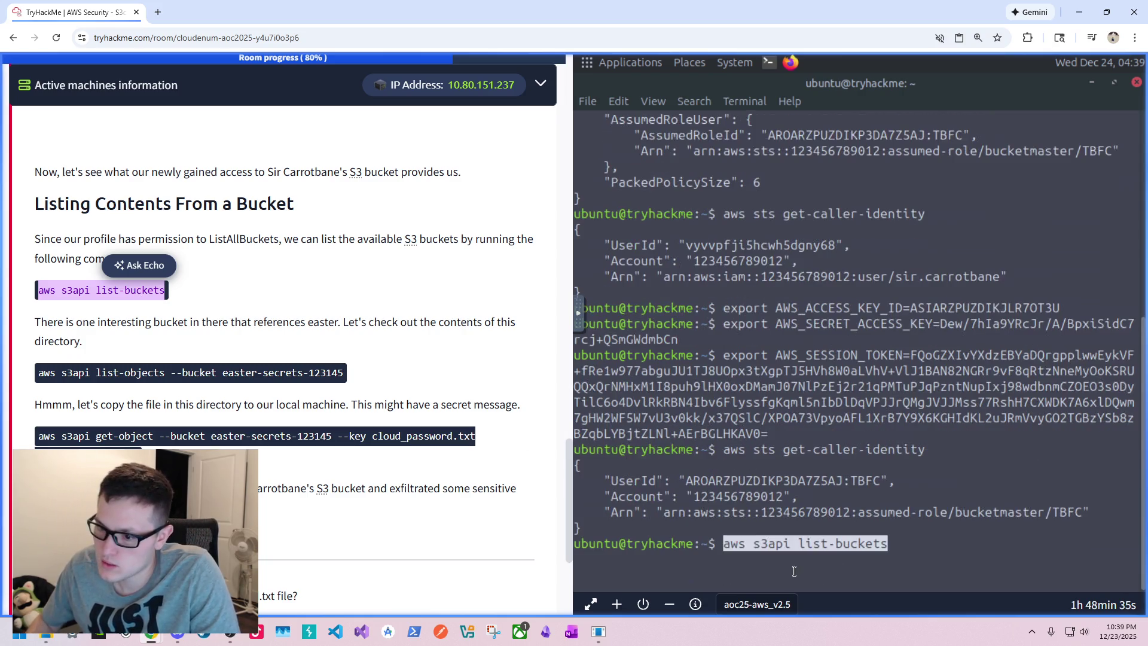
{"action": "key", "text": "Return"}
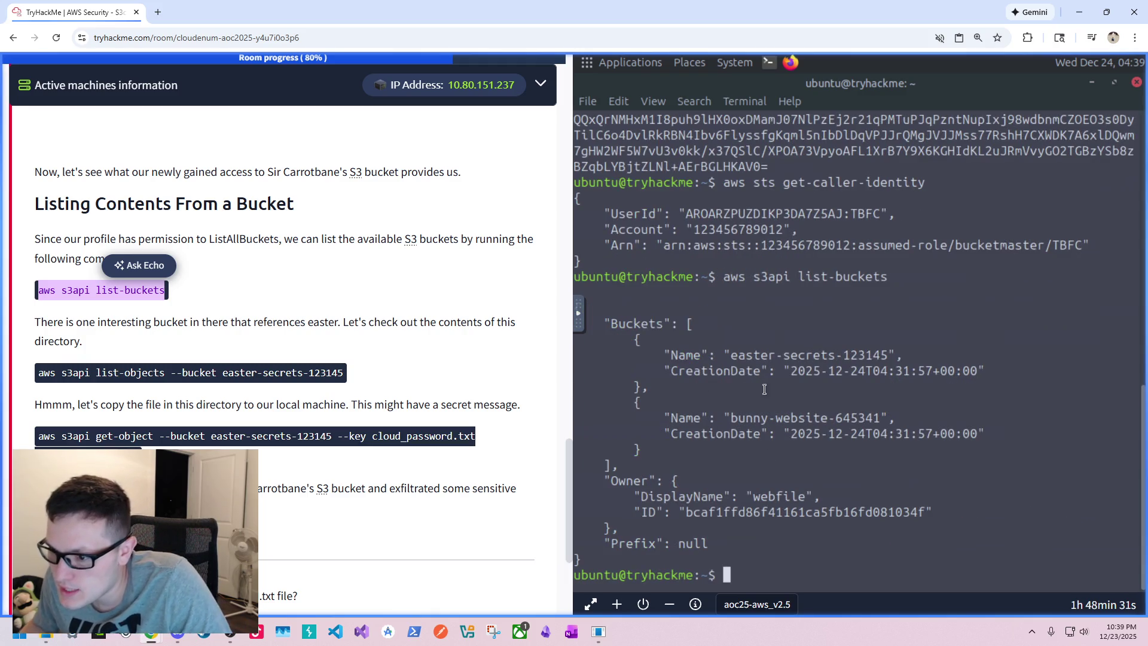
Run list-objects on easter-secrets-123145 to show cloud_password.txt and groceries.txt, then quit the pager
{"action": "left_click", "coordinate": [167, 375]}
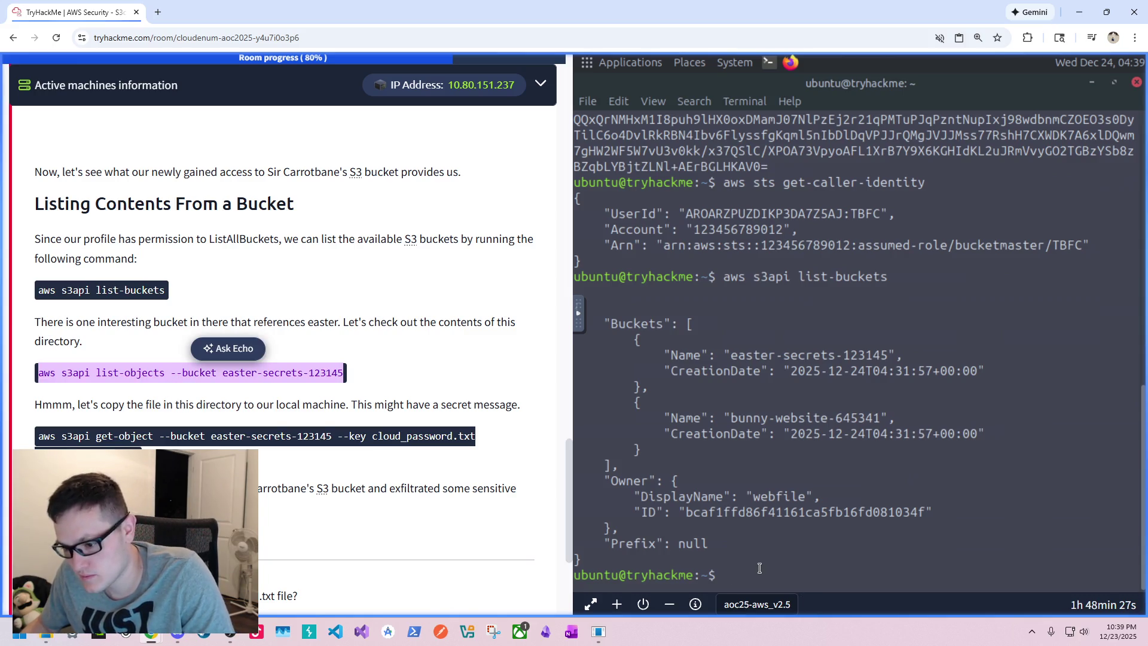
{"action": "key", "text": "ctrl+shift+v"}
{"action": "key", "text": "Return"}
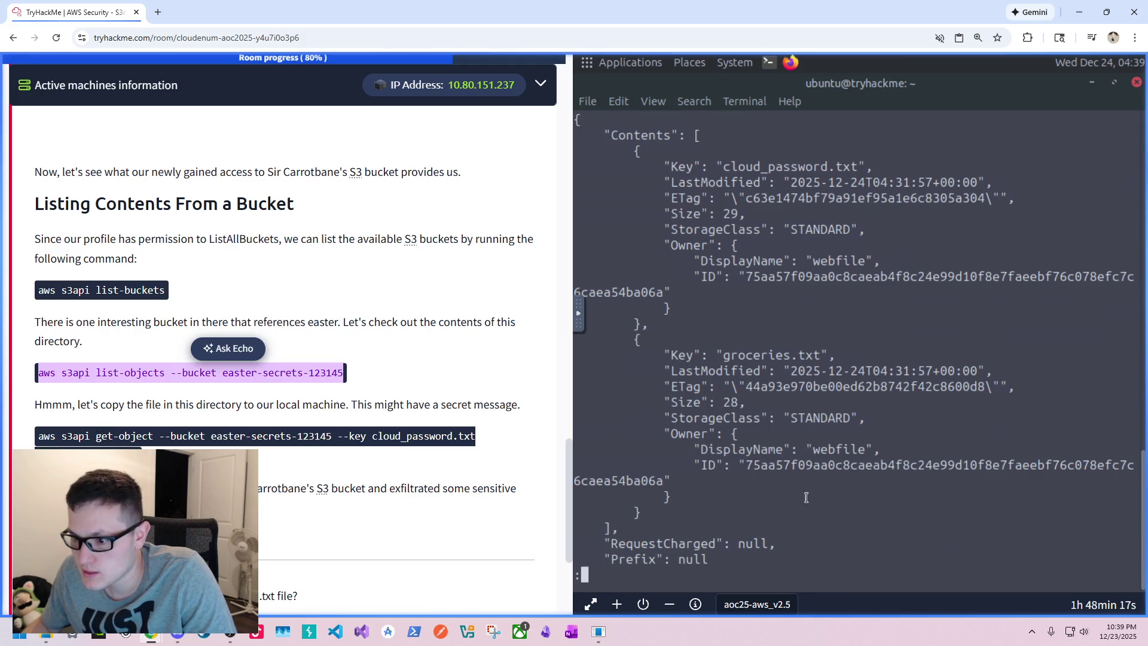
{"action": "key", "text": "Down"}
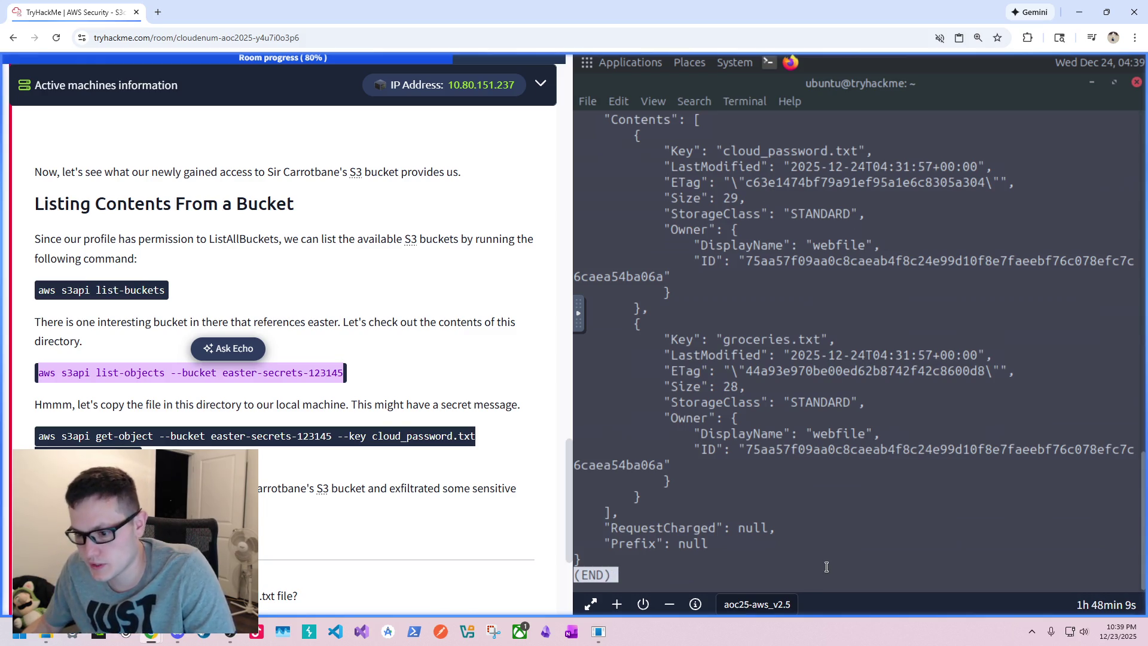
{"action": "key", "text": "q"}
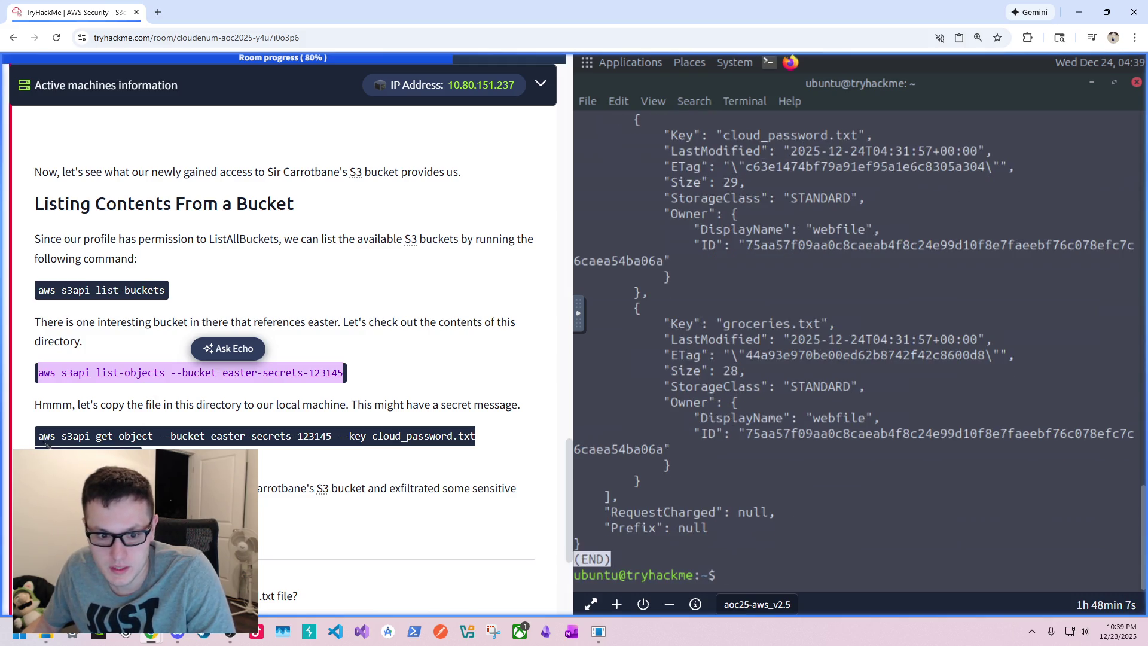
{"action": "left_click", "coordinate": [139, 442]}
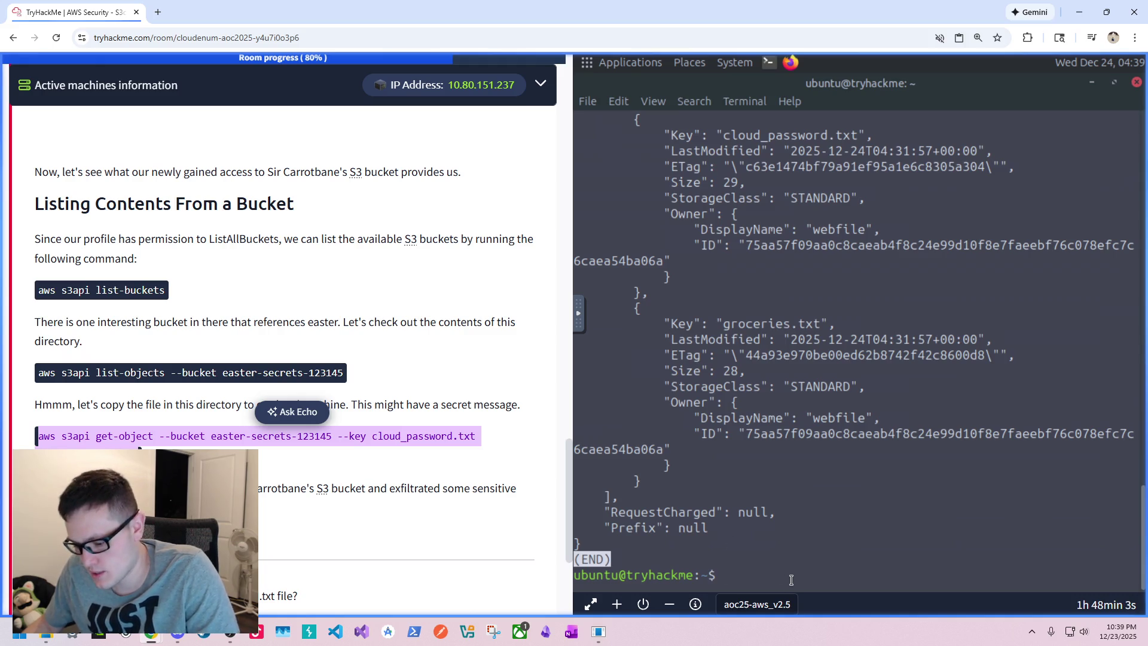
Try running the pasted aws s3api get-object command for cloud_password.txt, reselecting and repasting it after errors
{"action": "key", "text": "ctrl+shift+v"}
{"action": "key", "text": "Return"}
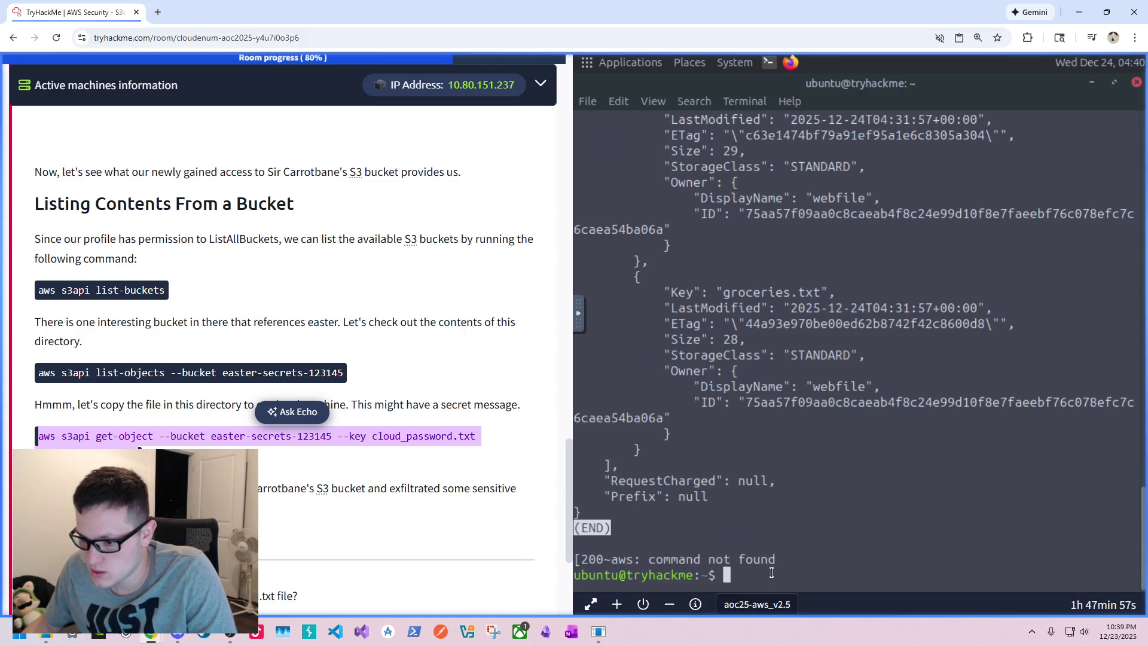
{"action": "left_click", "coordinate": [44, 443]}
{"action": "left_click_drag", "start_coordinate": [43, 444], "coordinate": [481, 440]}
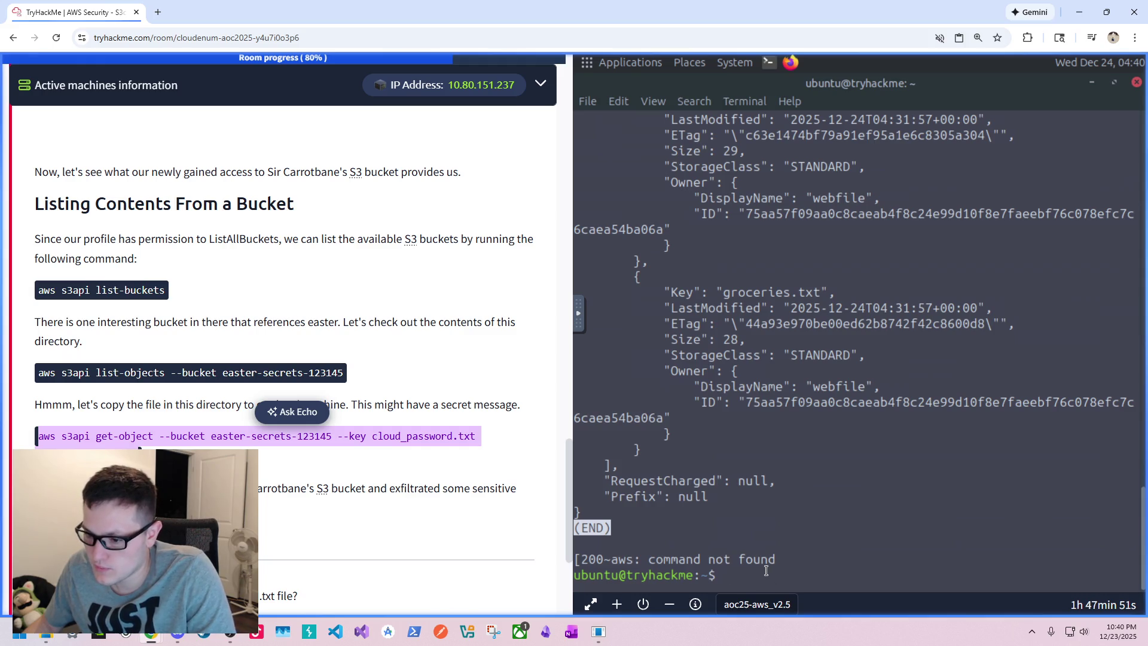
{"action": "key", "text": "ctrl+shift+v"}
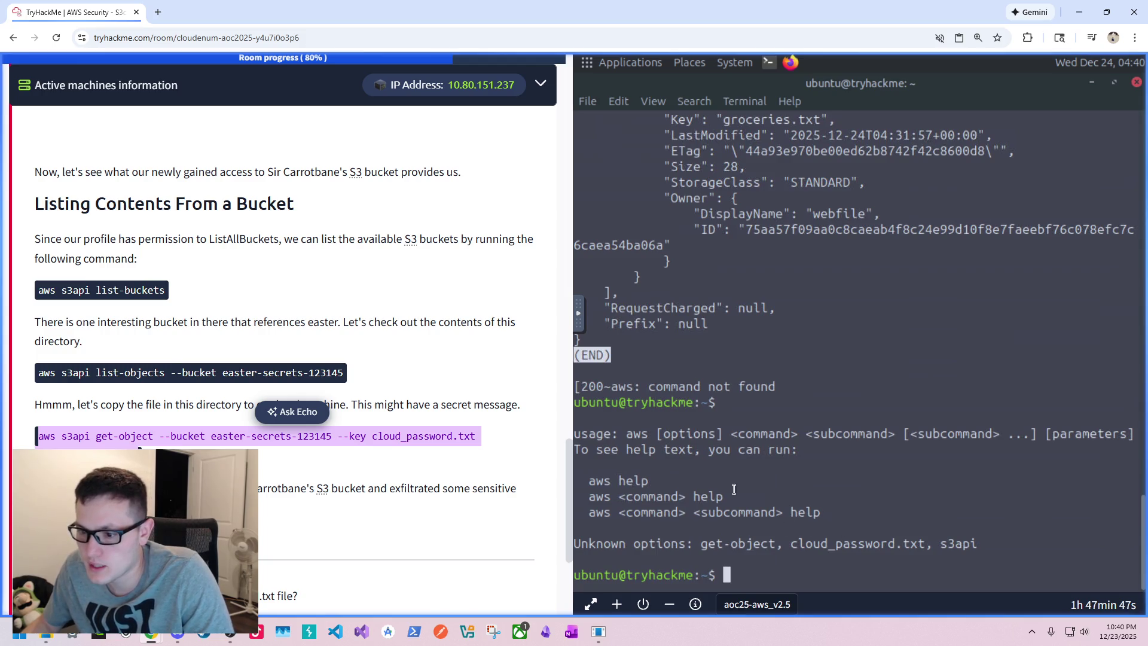
{"action": "left_click", "coordinate": [140, 447]}
{"action": "left_click_drag", "start_coordinate": [481, 436], "coordinate": [37, 436]}
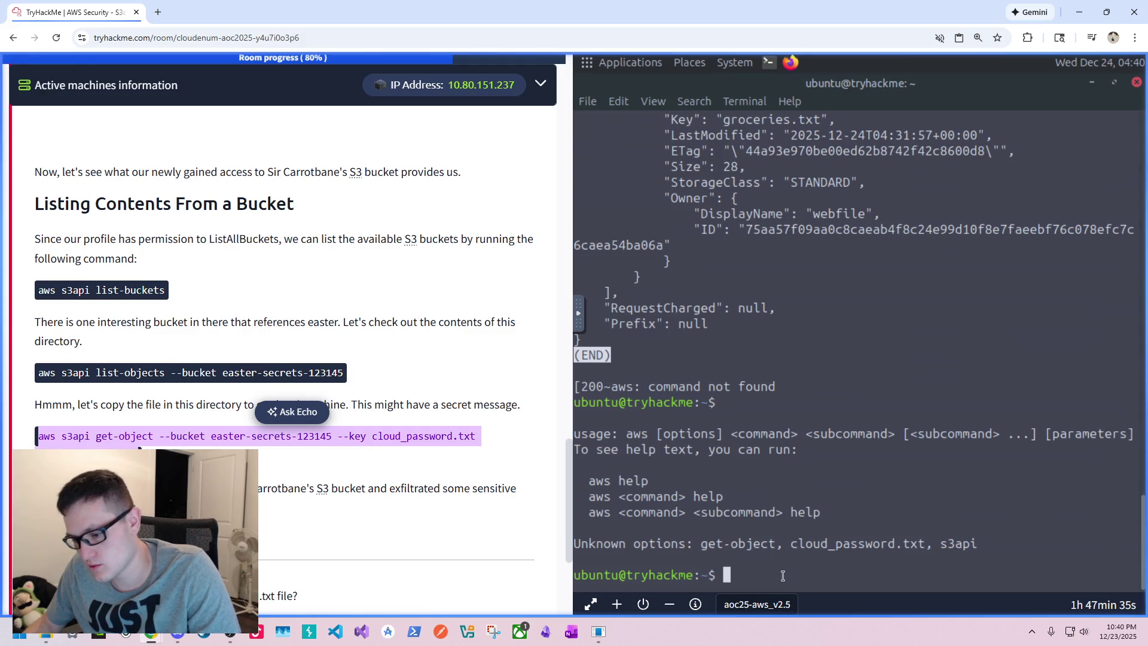
{"action": "key", "text": "ctrl+shift+v"}
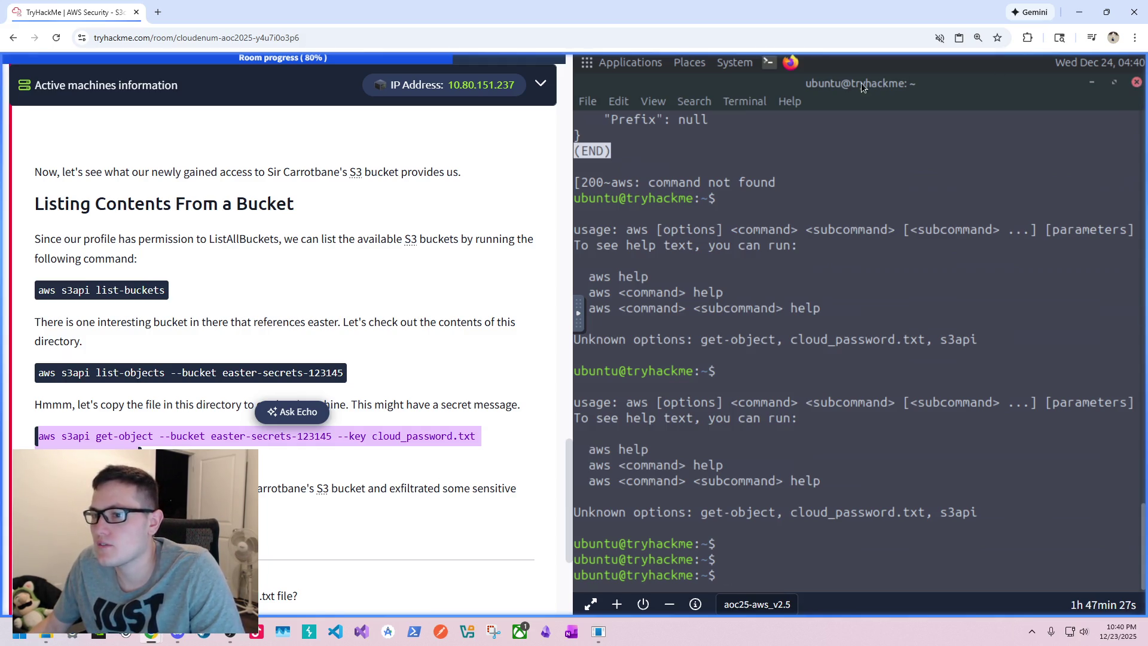
{"action": "left_click", "coordinate": [588, 101]}
Run the get-object command again in a new terminal tab
{"action": "left_click", "coordinate": [625, 146]}
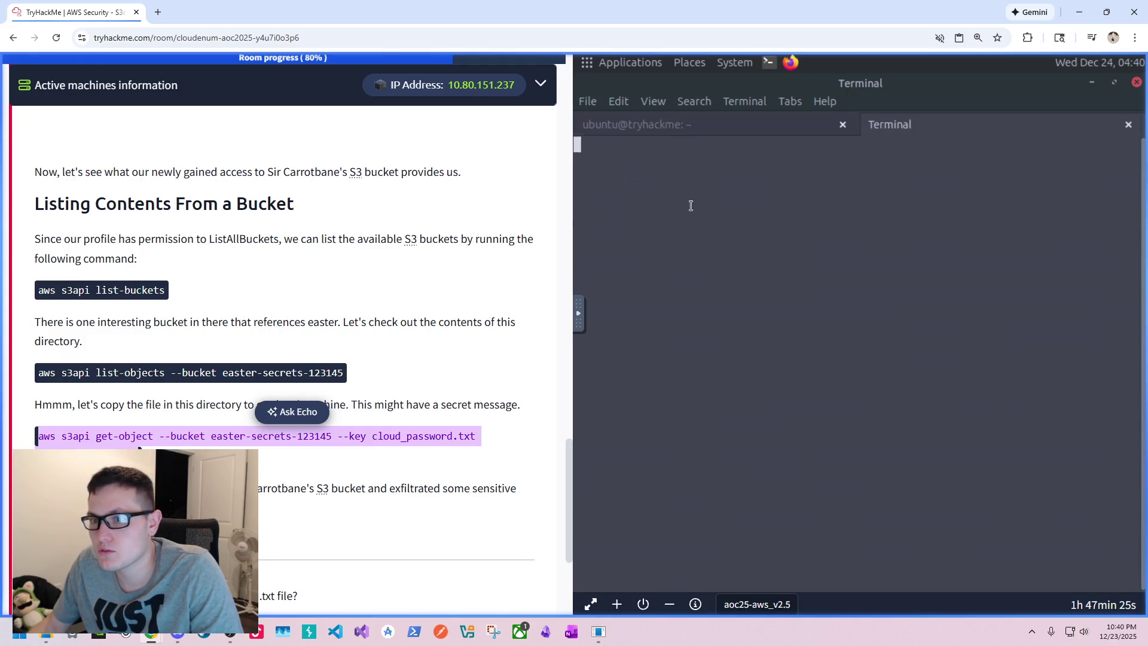
{"action": "key", "text": "ctrl+shift+v"}
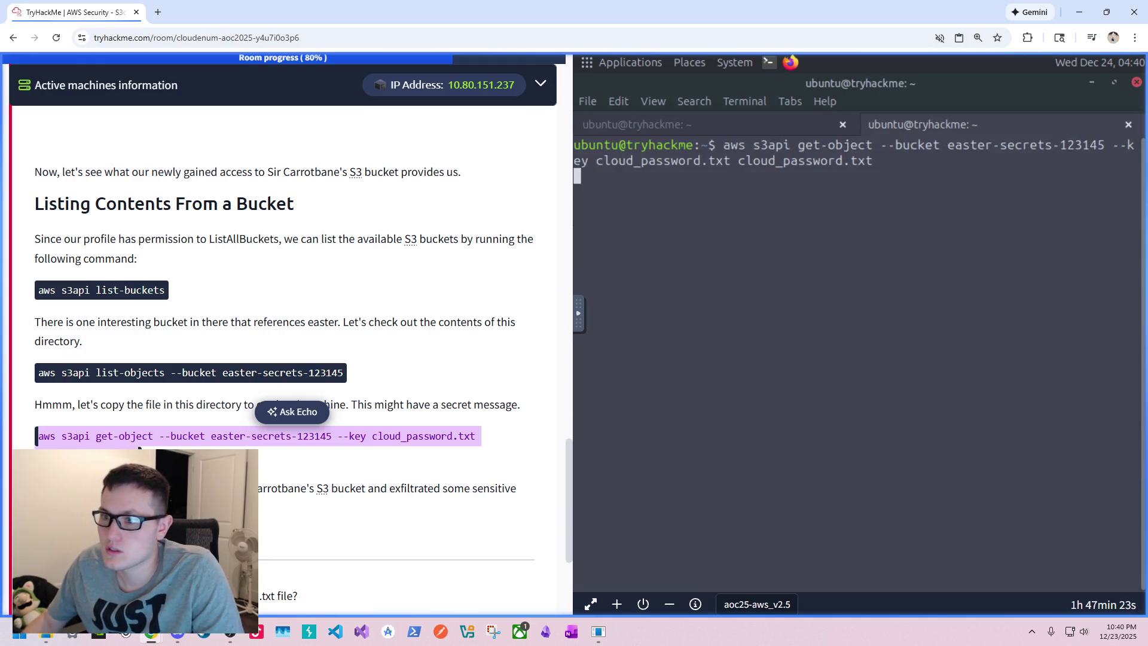
{"action": "key", "text": "Return"}
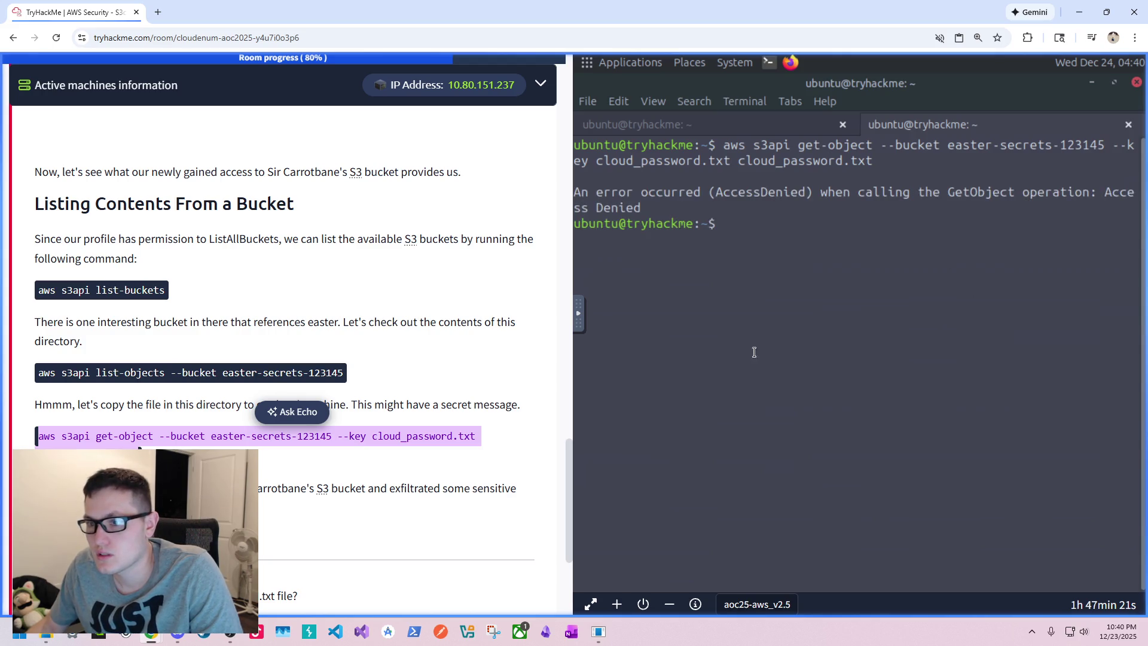
{"action": "scroll", "coordinate": [288, 359], "scroll_direction": "down", "scroll_amount": 3}
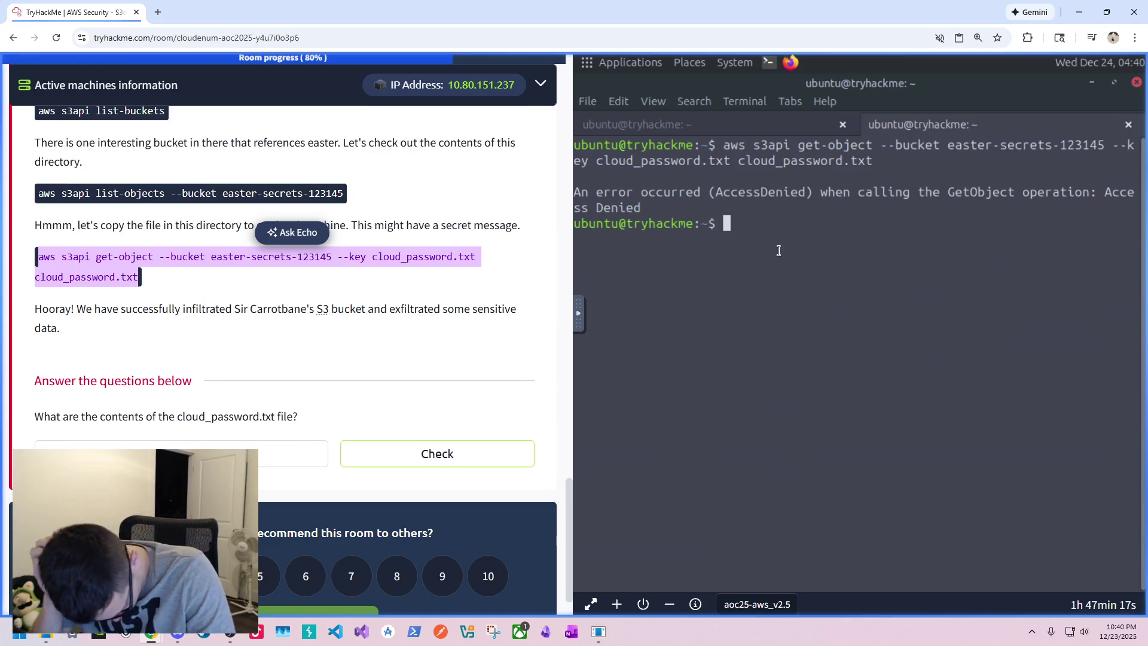
Close the two-tab terminal window and launch a fresh terminal from the desktop
{"action": "left_click", "coordinate": [1136, 82]}
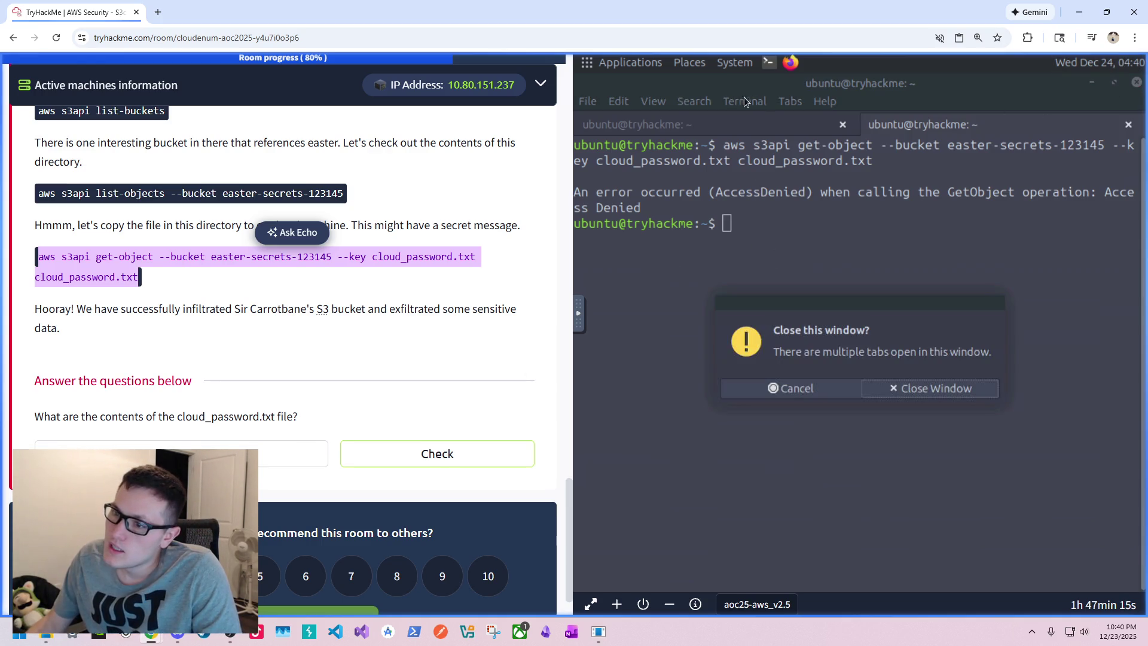
{"action": "left_click", "coordinate": [923, 390]}
{"action": "double_click", "coordinate": [655, 196]}
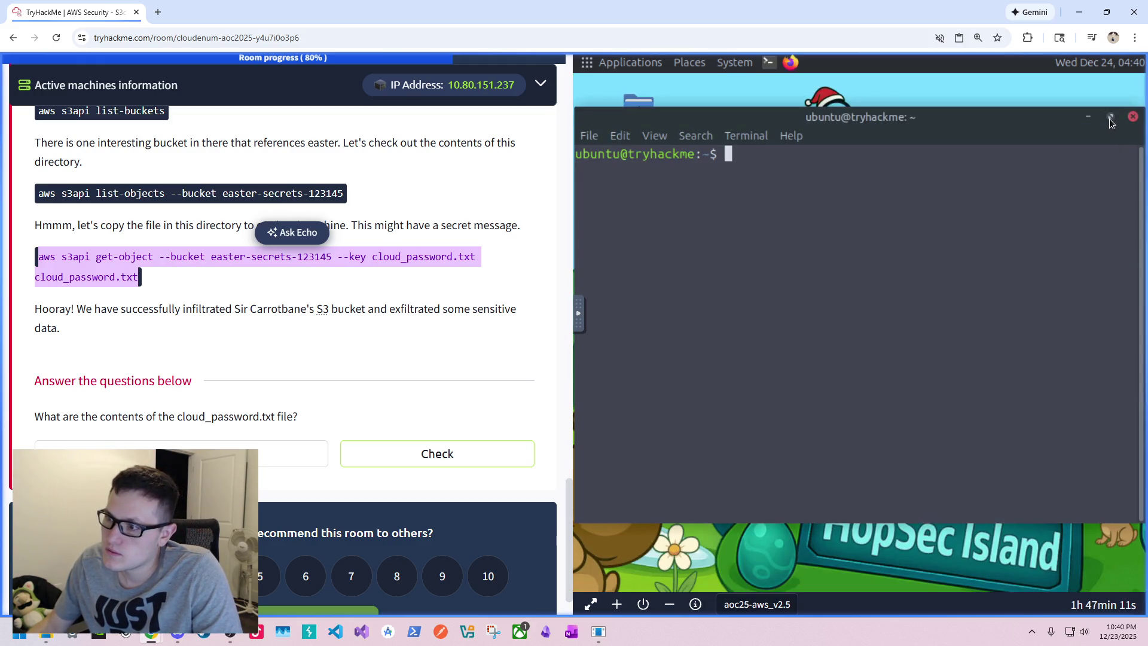
Maximize the terminal and run Task 4's three export commands for the bucketmaster credentials
{"action": "left_click", "coordinate": [1110, 119]}
{"action": "scroll", "coordinate": [266, 312], "scroll_direction": "up", "scroll_amount": 20}
{"action": "scroll", "coordinate": [328, 414], "scroll_direction": "up", "scroll_amount": 2}
{"action": "left_click", "coordinate": [534, 386]}
{"action": "scroll", "coordinate": [205, 410], "scroll_direction": "down", "scroll_amount": 15}
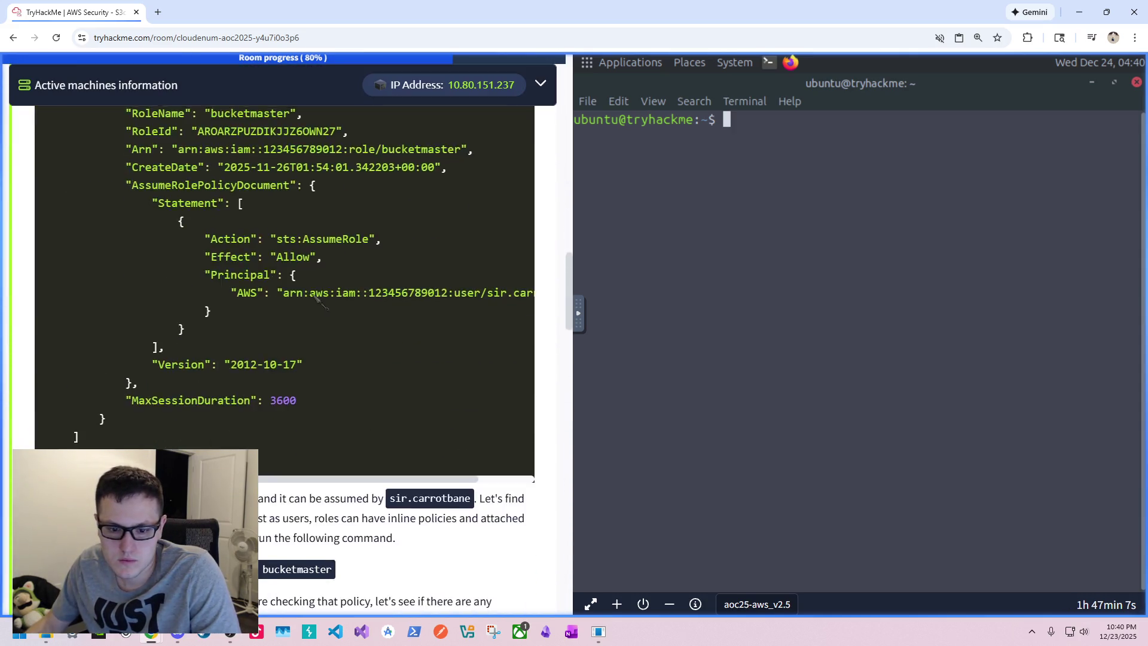
{"action": "scroll", "coordinate": [274, 336], "scroll_direction": "up", "scroll_amount": 9}
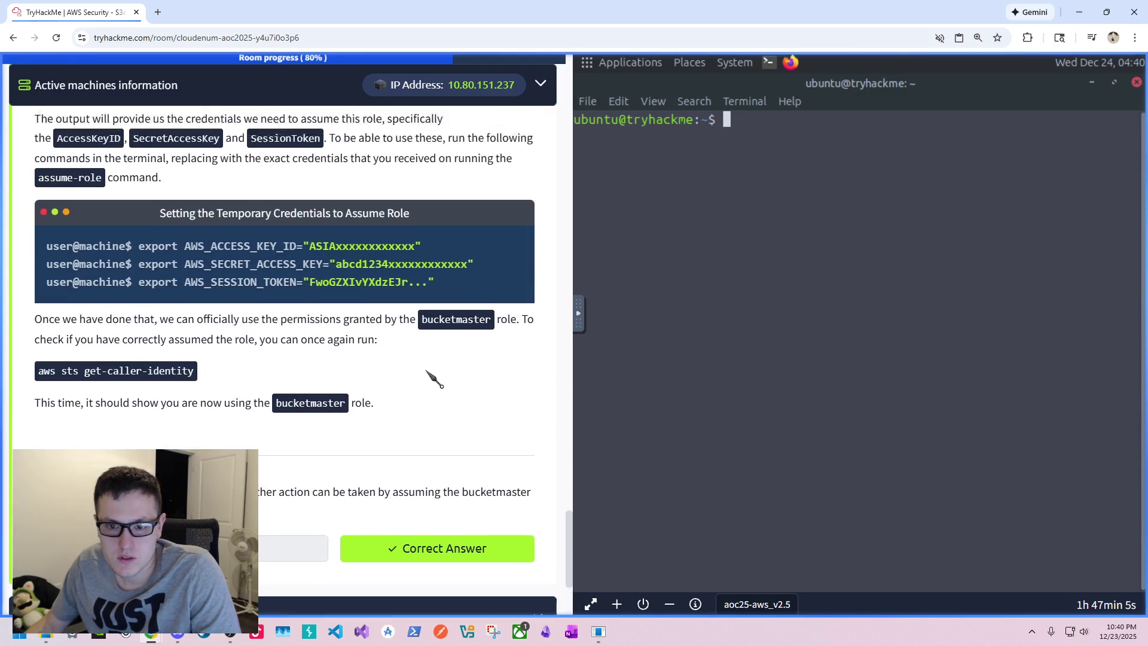
{"action": "scroll", "coordinate": [389, 420], "scroll_direction": "down", "scroll_amount": 3}
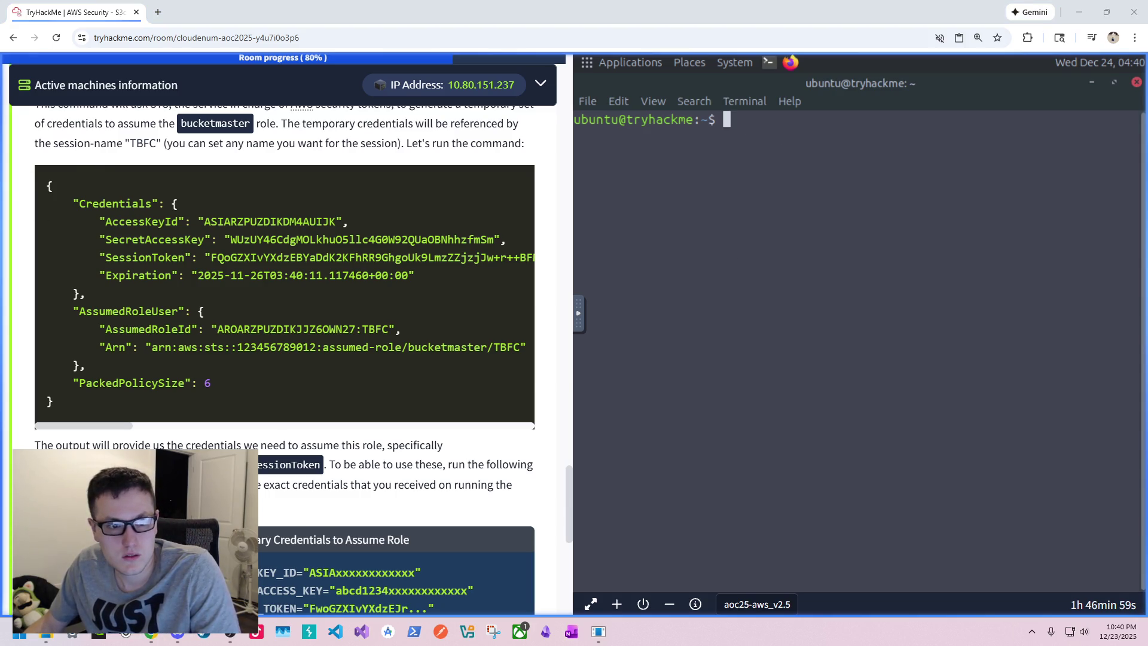
{"action": "left_click", "coordinate": [782, 127]}
{"action": "key", "text": "ctrl+shift+v"}
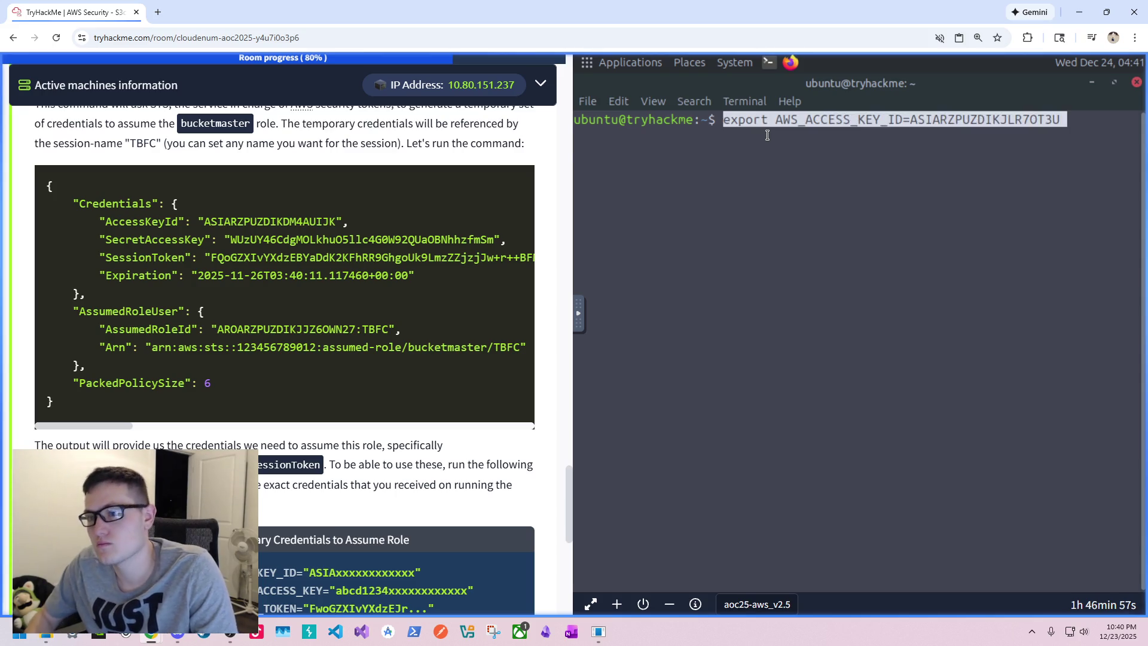
{"action": "key", "text": "Return"}
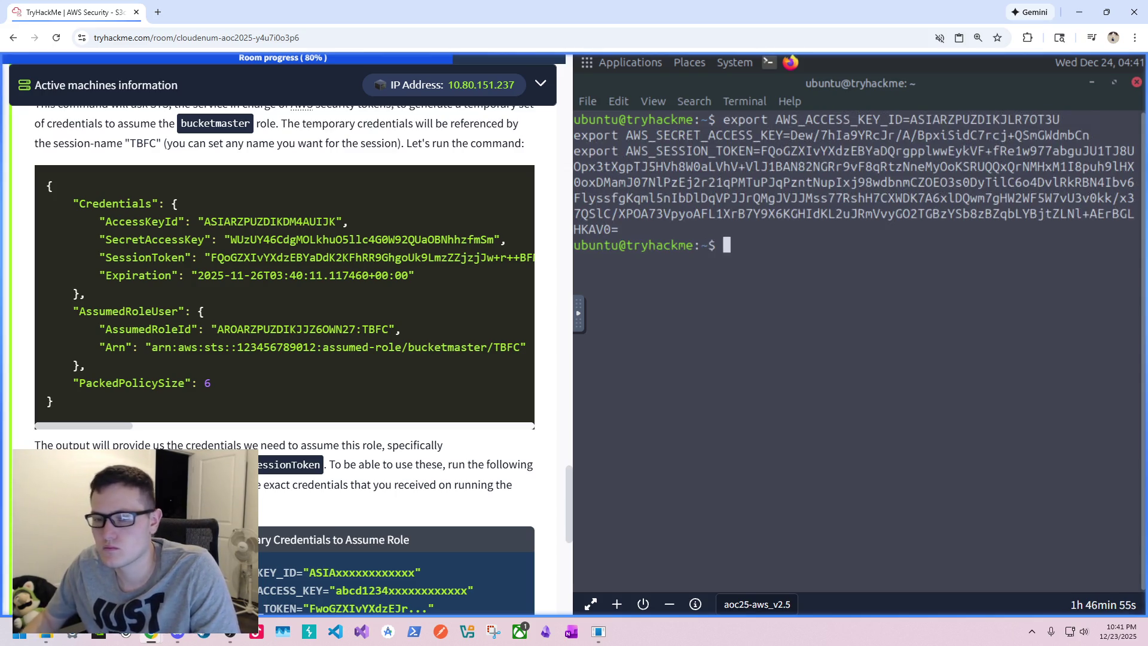
Clear the prompt and run the mistyped 'aws sts get-called-identity' command
{"action": "key", "text": "Up"}
{"action": "key", "text": "Up"}
{"action": "key", "text": "Up"}
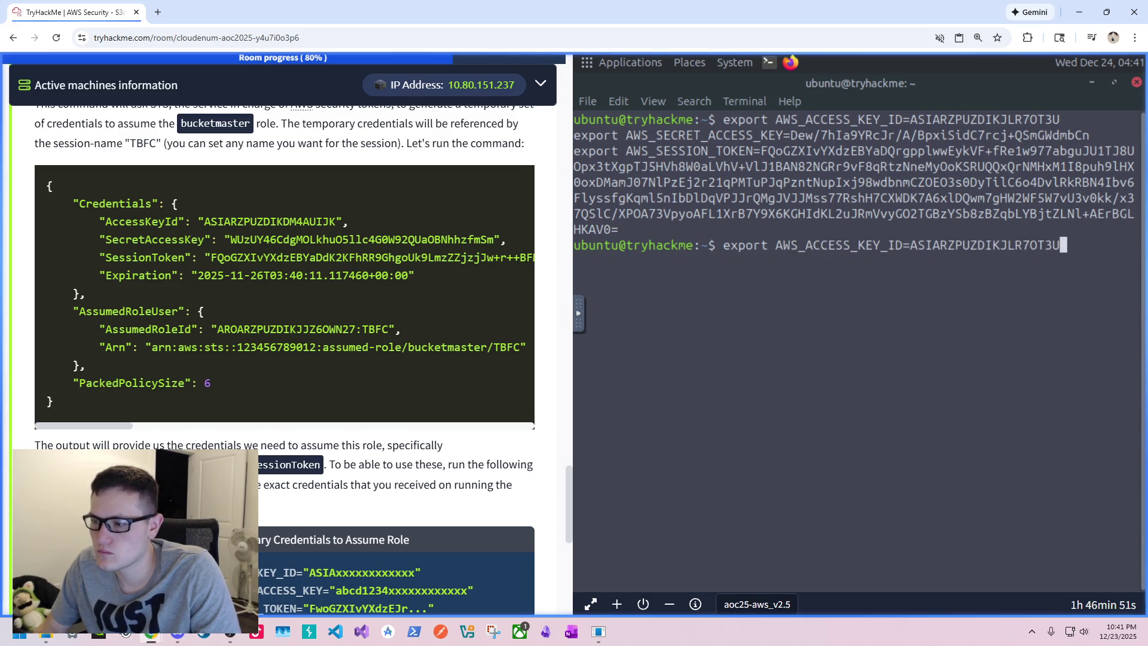
{"action": "key", "text": "BackSpace"}
{"action": "key", "text": "BackSpace"}
{"action": "key", "text": "BackSpace"}
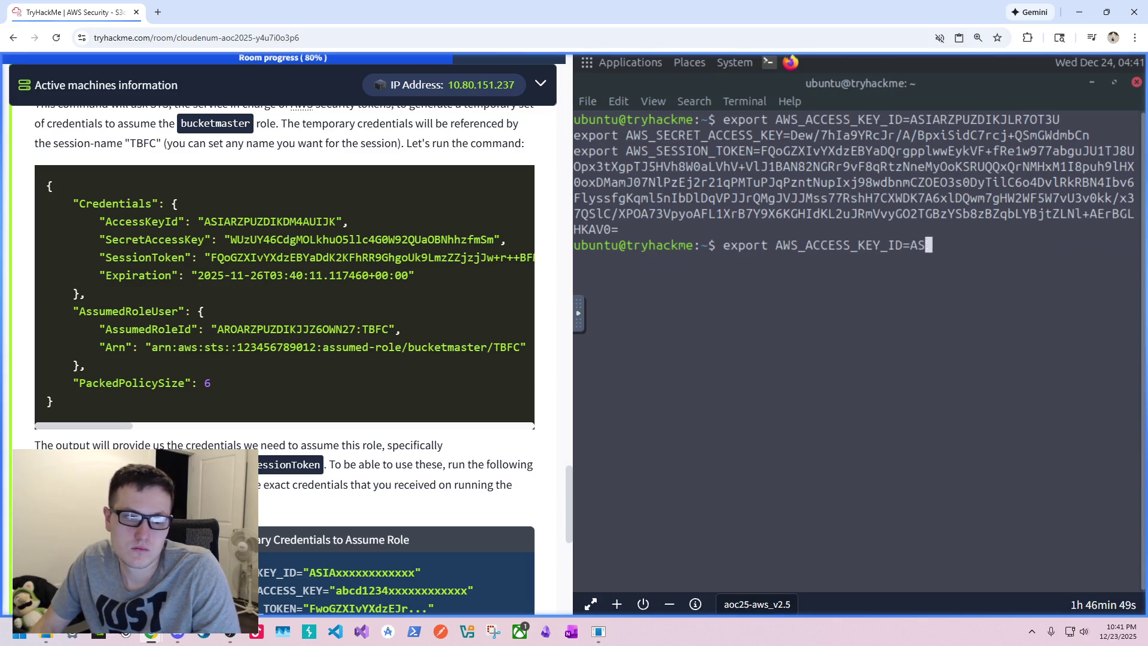
{"action": "key", "text": "BackSpace"}
{"action": "key", "text": "BackSpace"}
{"action": "key", "text": "BackSpace"}
{"action": "type", "text": "aws sts "}
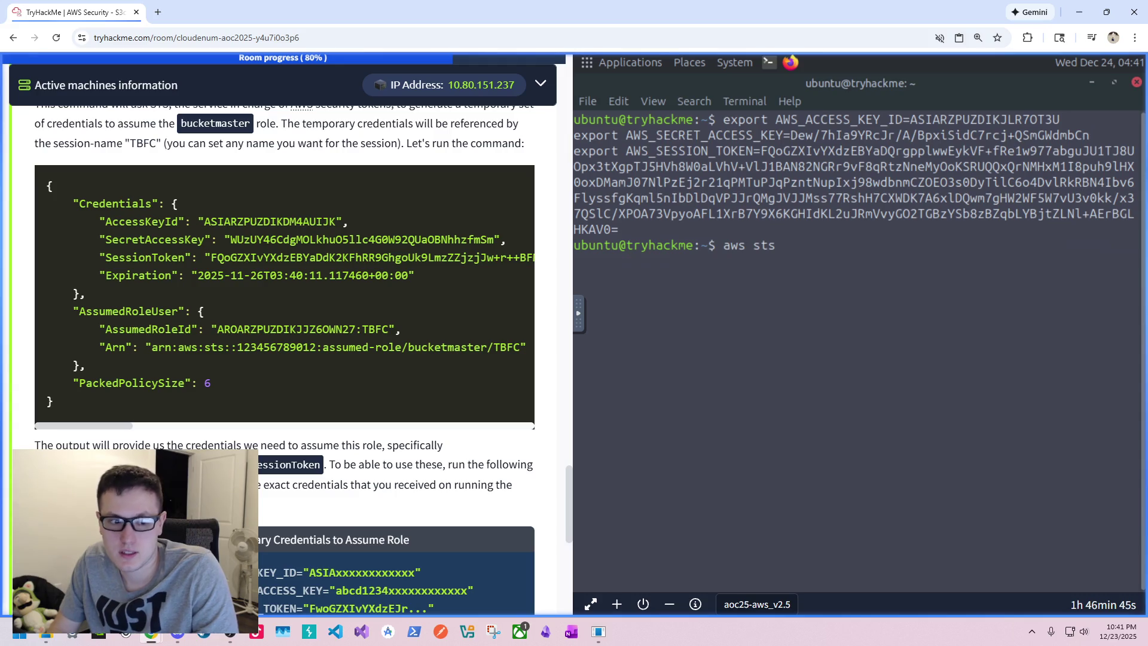
{"action": "type", "text": "get-c"}
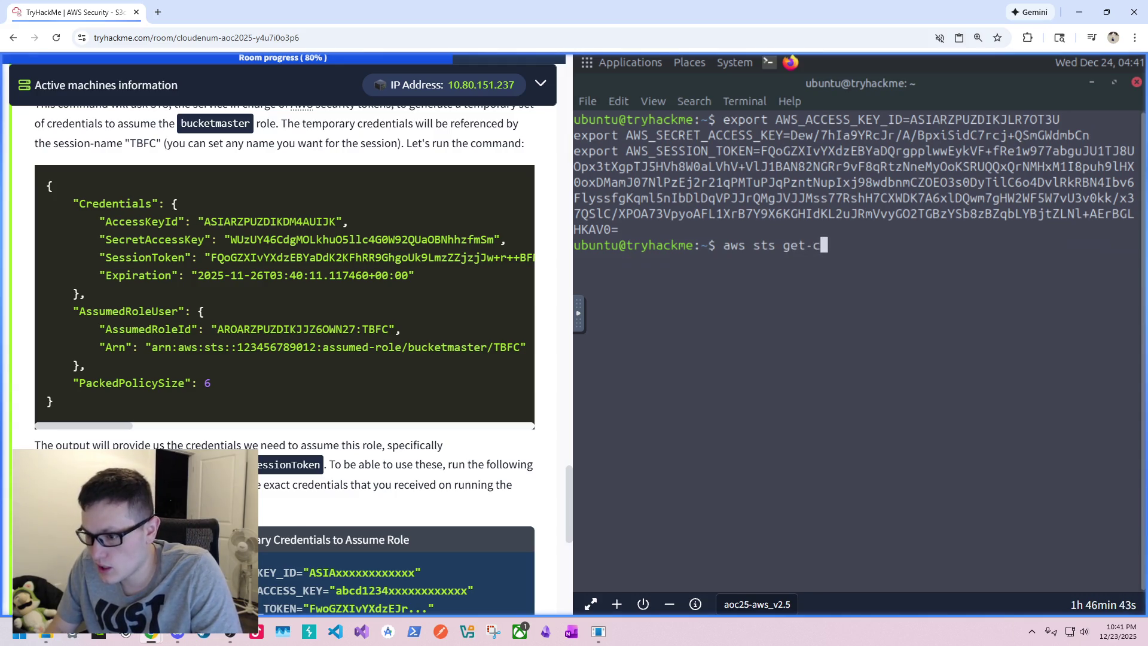
{"action": "type", "text": "alled-identity"}
{"action": "key", "text": "Return"}
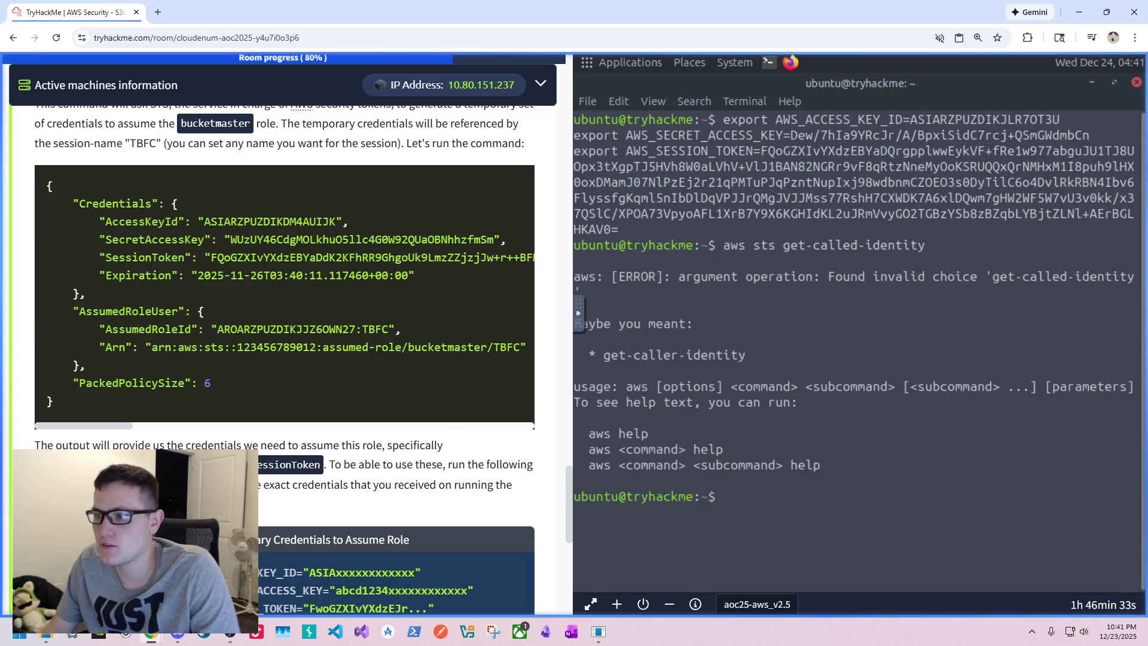
Correct the command to 'get-caller-identity' to confirm the assumed bucketmaster role
{"action": "key", "text": "Up"}
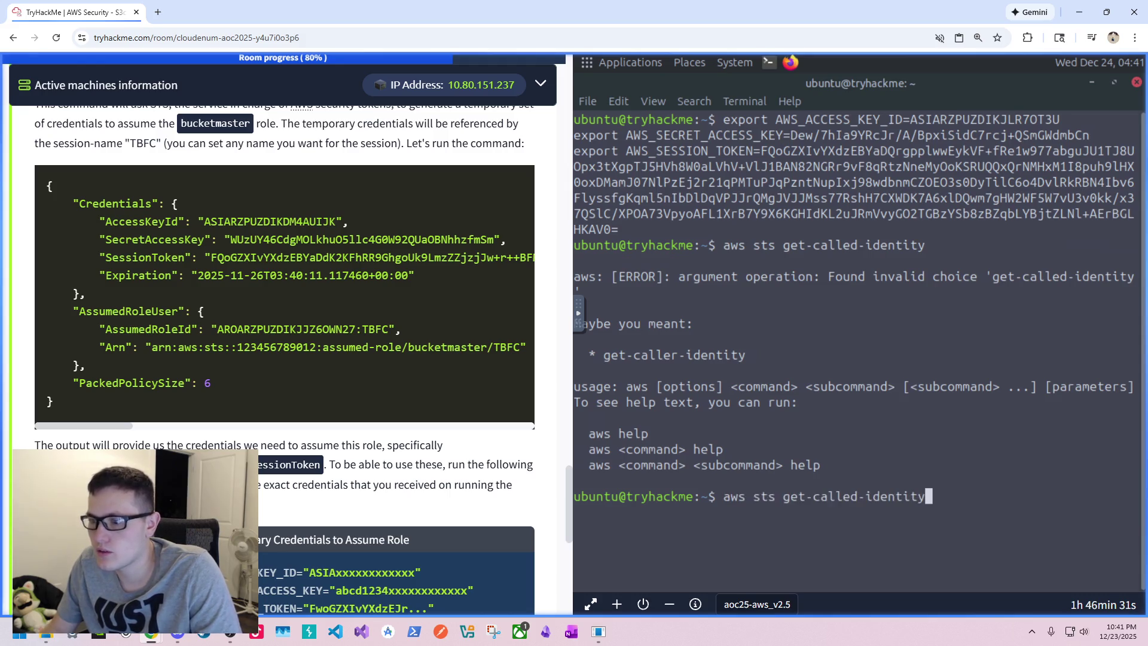
{"action": "key", "text": "Left"}
{"action": "key", "text": "Left"}
{"action": "key", "text": "Left"}
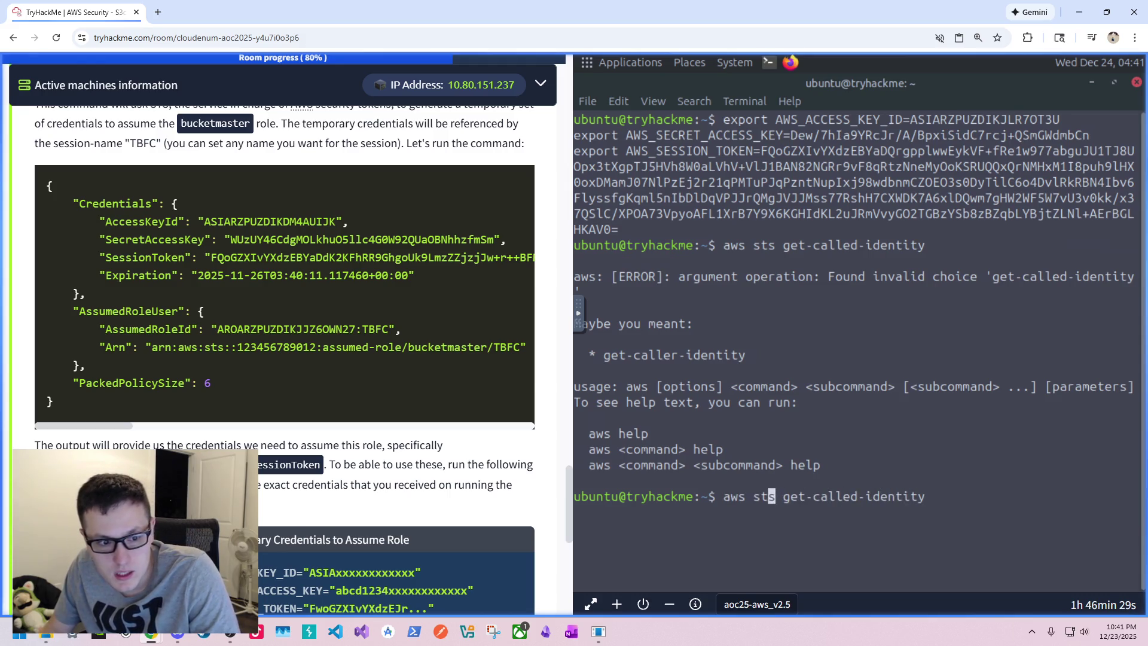
{"action": "key", "text": "Right"}
{"action": "key", "text": "Right"}
{"action": "key", "text": "Right"}
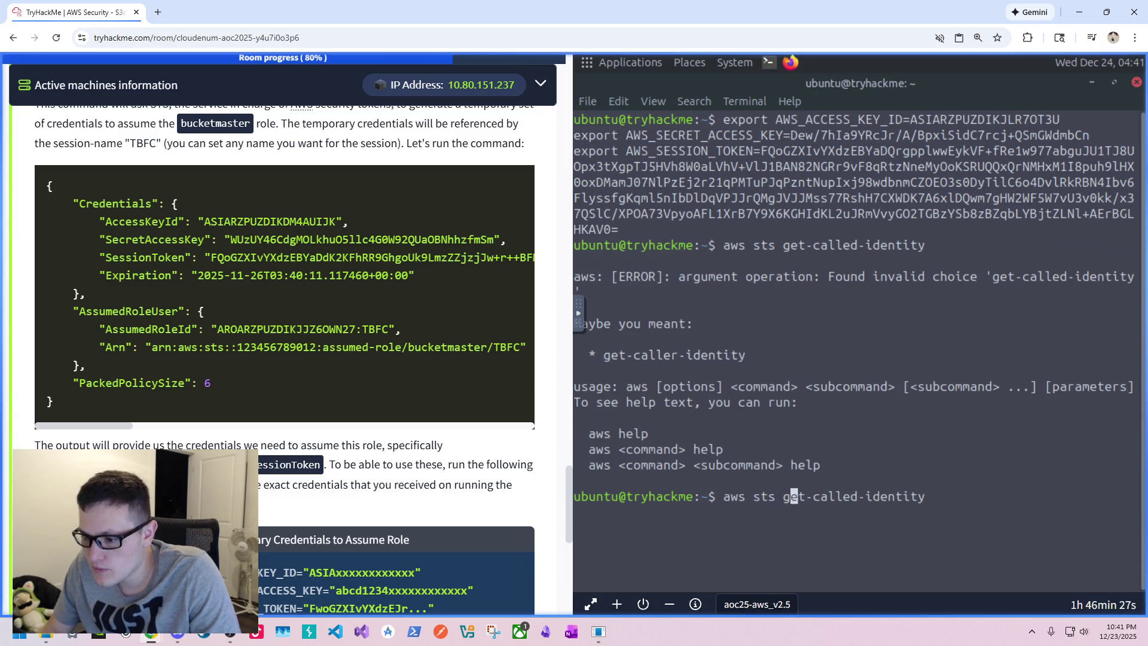
{"action": "key", "text": "Delete"}
{"action": "type", "text": "r"}
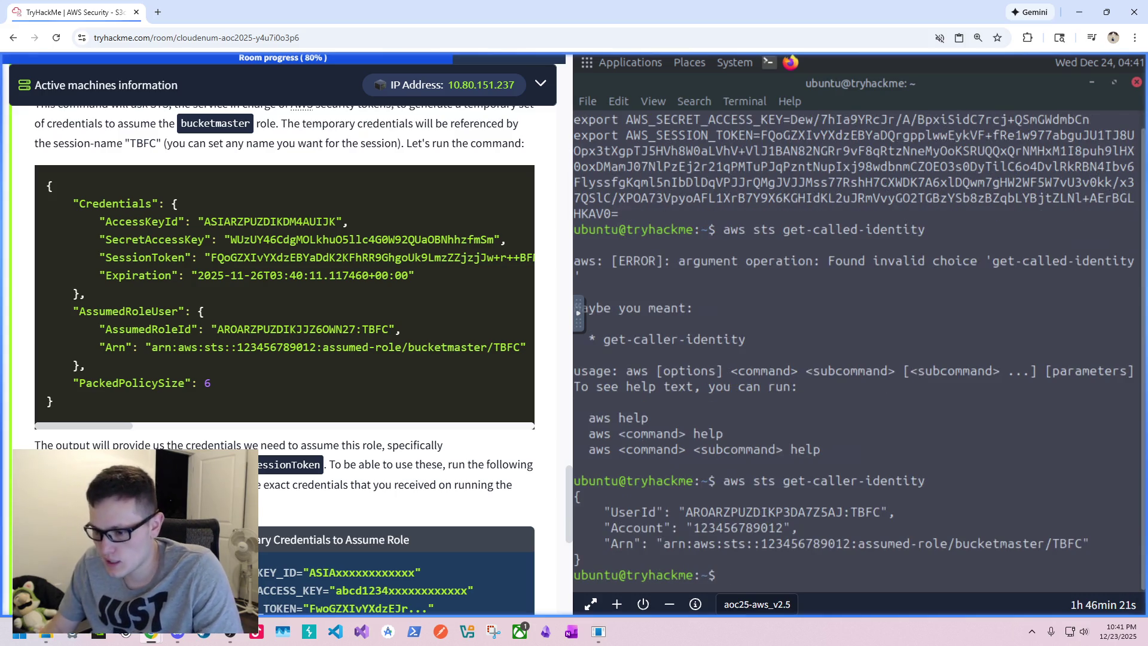
{"action": "left_click", "coordinate": [527, 86]}
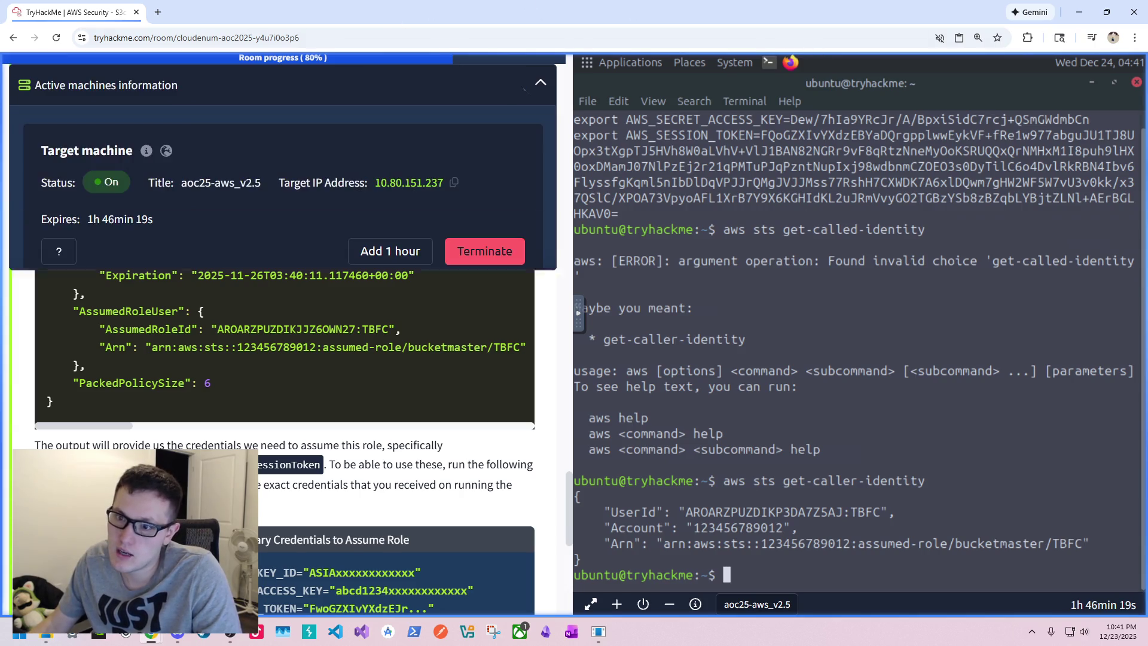
Run 'aws s3api list-buckets' to show easter-secrets-123145 and bunny-website-645341
{"action": "left_click", "coordinate": [526, 87]}
{"action": "scroll", "coordinate": [546, 404], "scroll_direction": "up", "scroll_amount": 10}
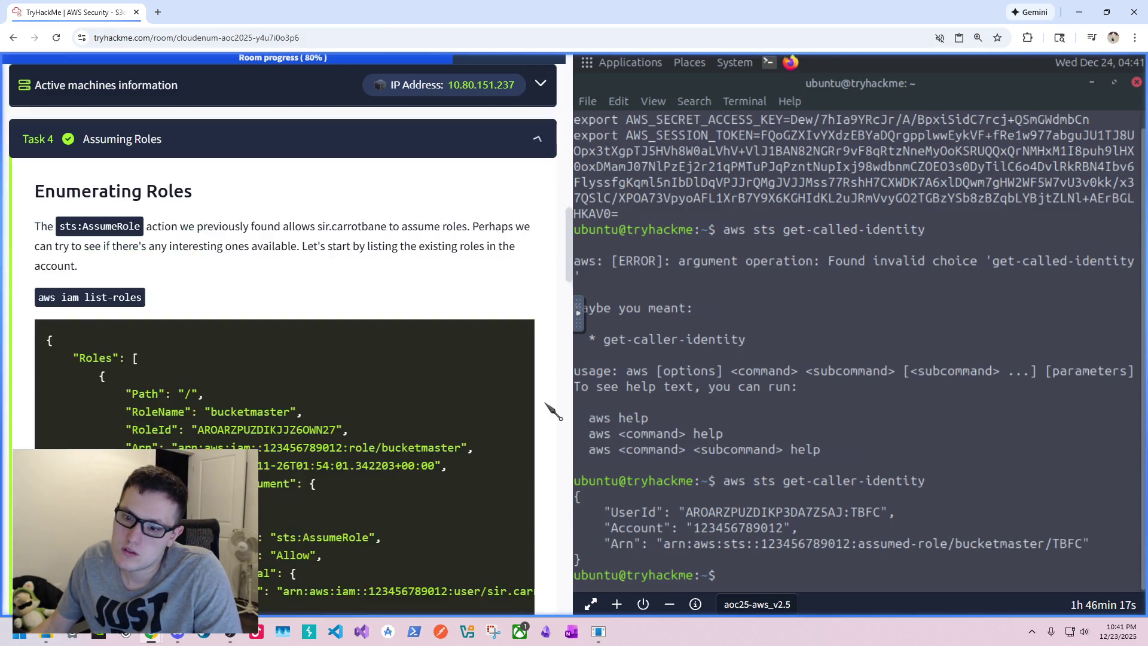
{"action": "scroll", "coordinate": [546, 403], "scroll_direction": "up", "scroll_amount": 10}
{"action": "scroll", "coordinate": [303, 418], "scroll_direction": "down", "scroll_amount": 8}
{"action": "type", "text": "aws "}
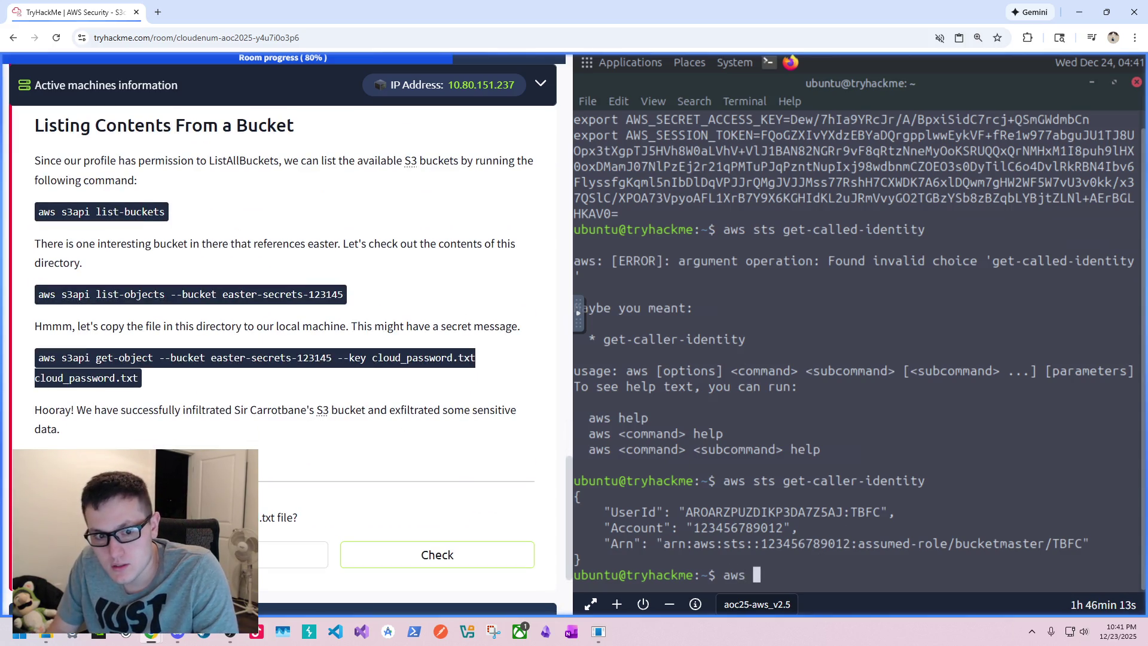
{"action": "type", "text": "s"}
{"action": "type", "text": "3"}
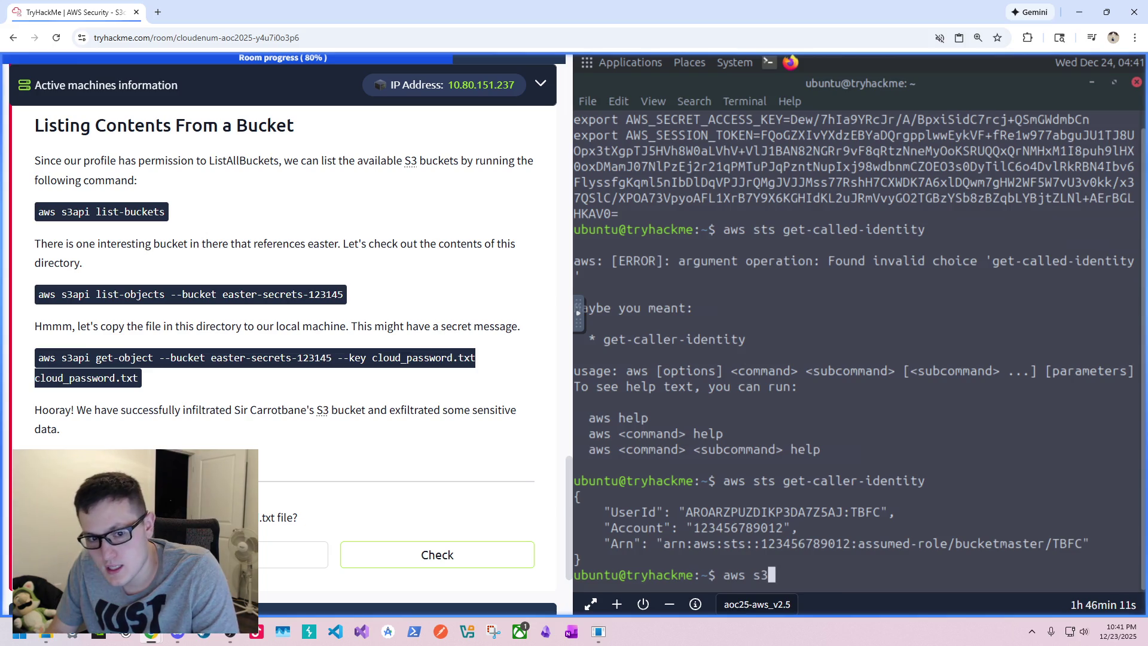
{"action": "type", "text": "api "}
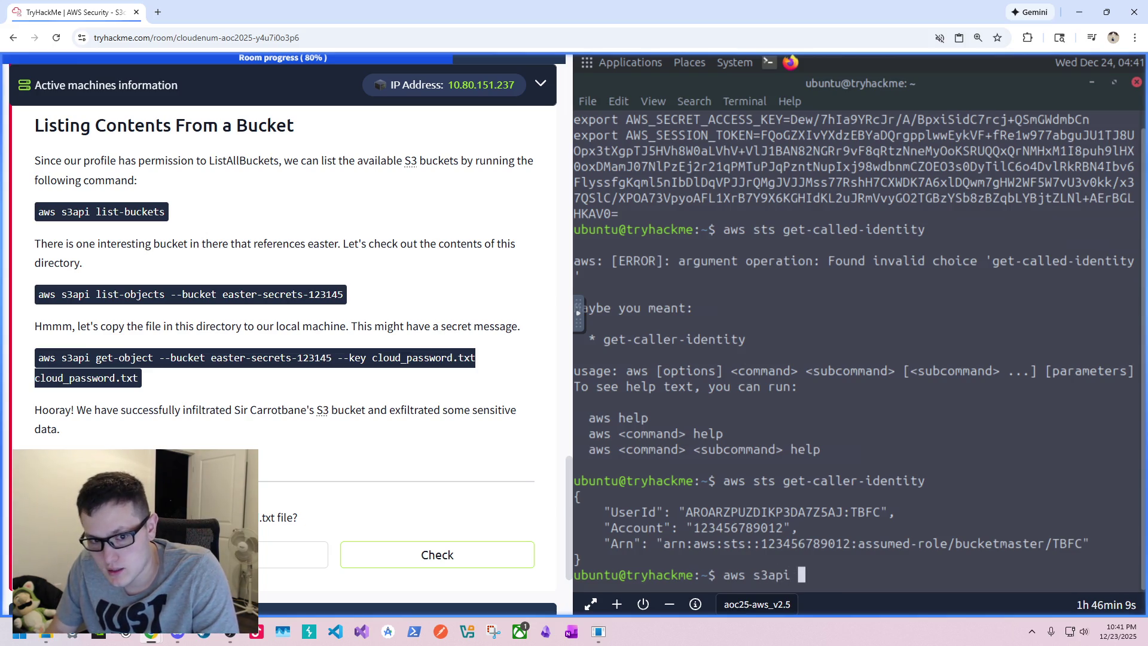
{"action": "type", "text": "list-buckets"}
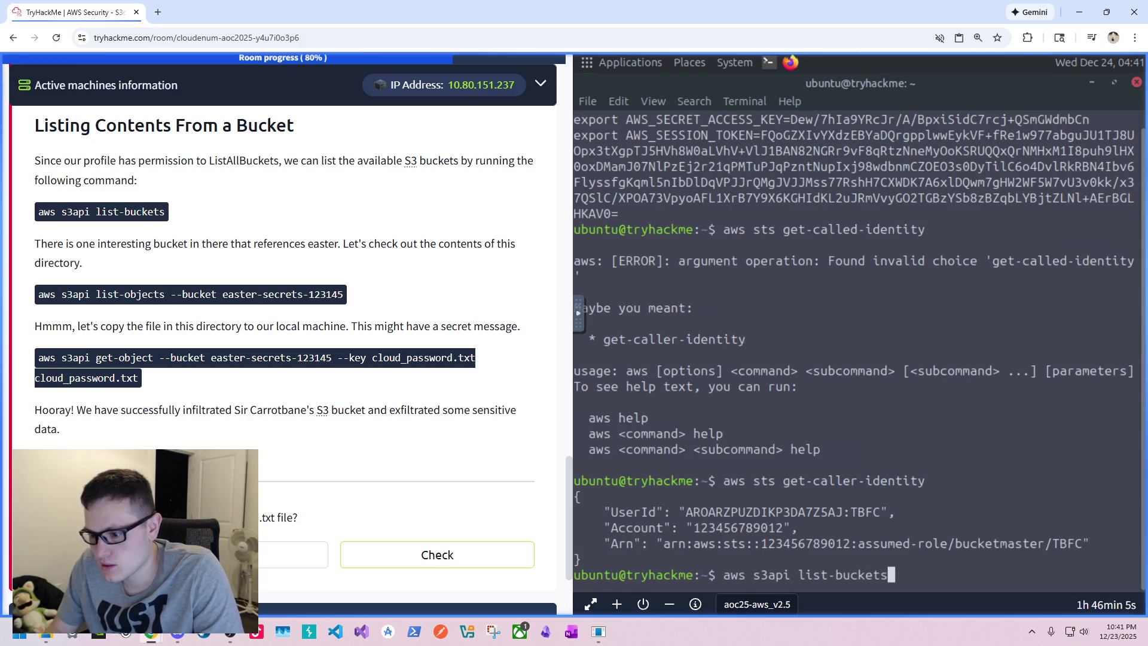
{"action": "key", "text": "Return"}
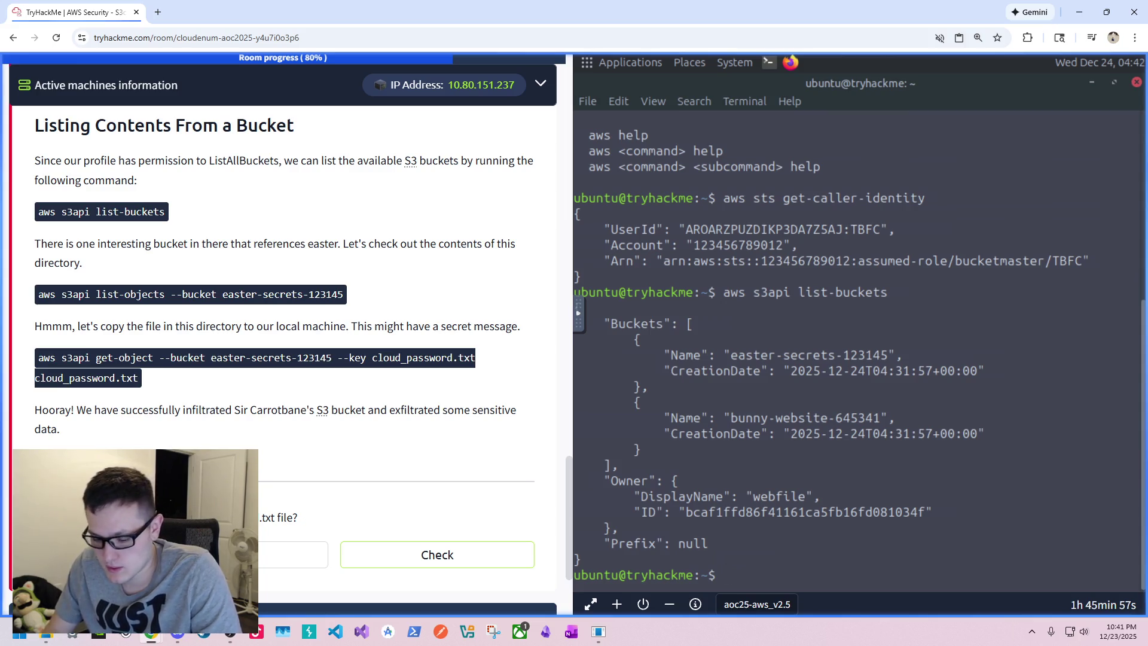
Copy the page's get-object command and run it to download cloud_password.txt
{"action": "left_click_drag", "start_coordinate": [39, 357], "coordinate": [138, 384]}
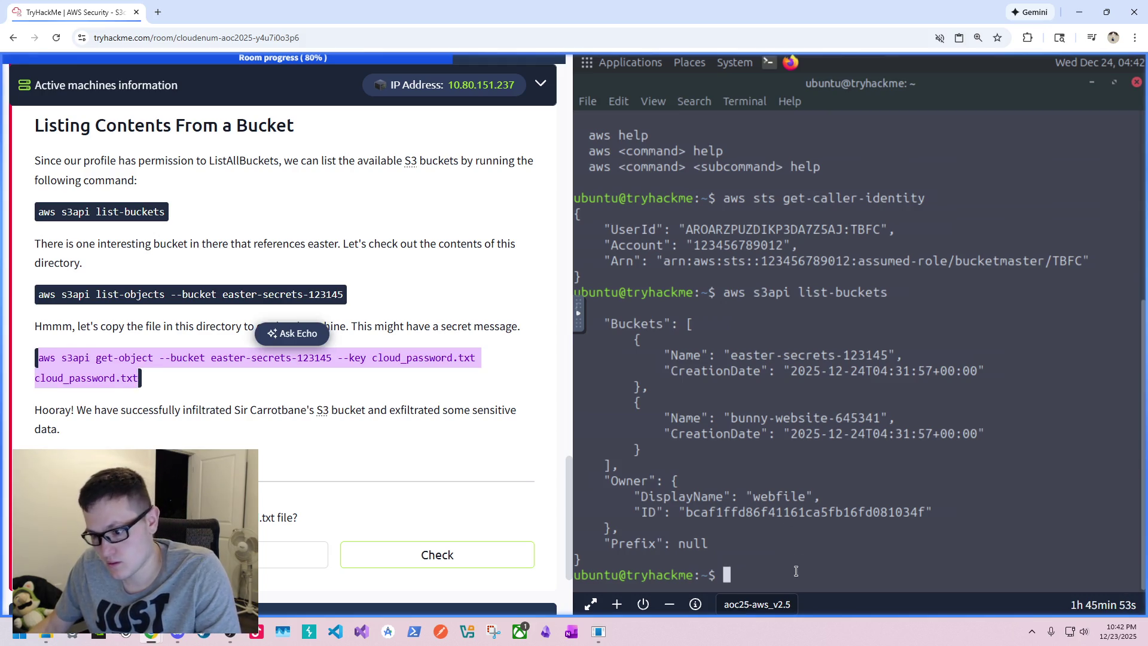
{"action": "key", "text": "ctrl+shift+v"}
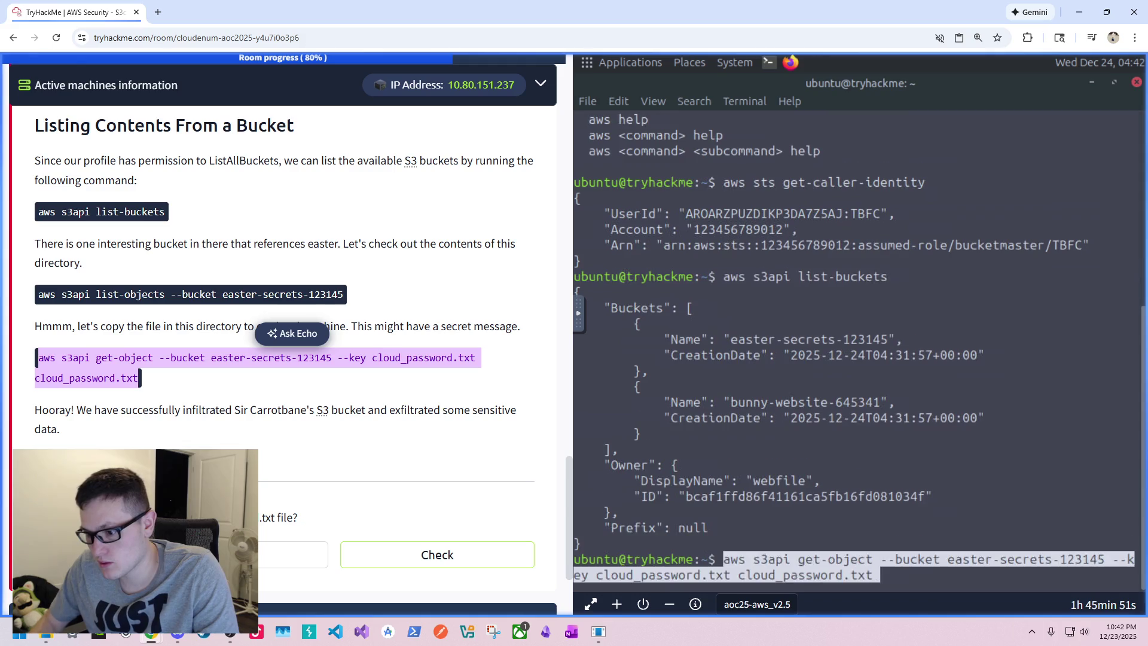
{"action": "key", "text": "Return"}
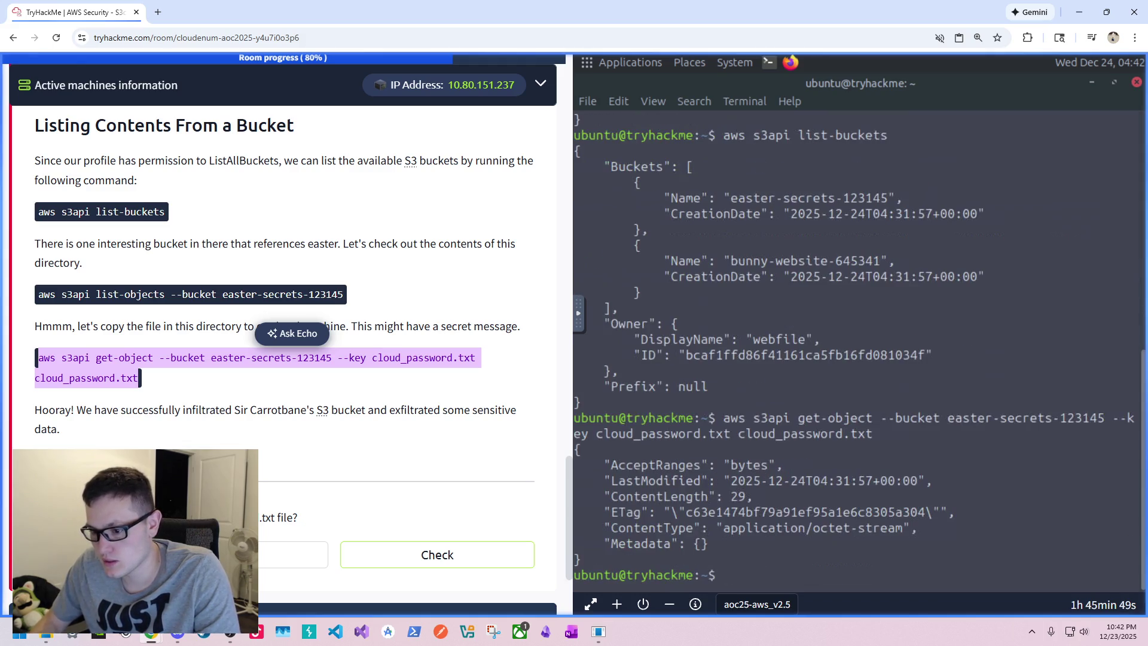
List the home folder with ls and print cloud_password.txt with cat
{"action": "type", "text": "ls"}
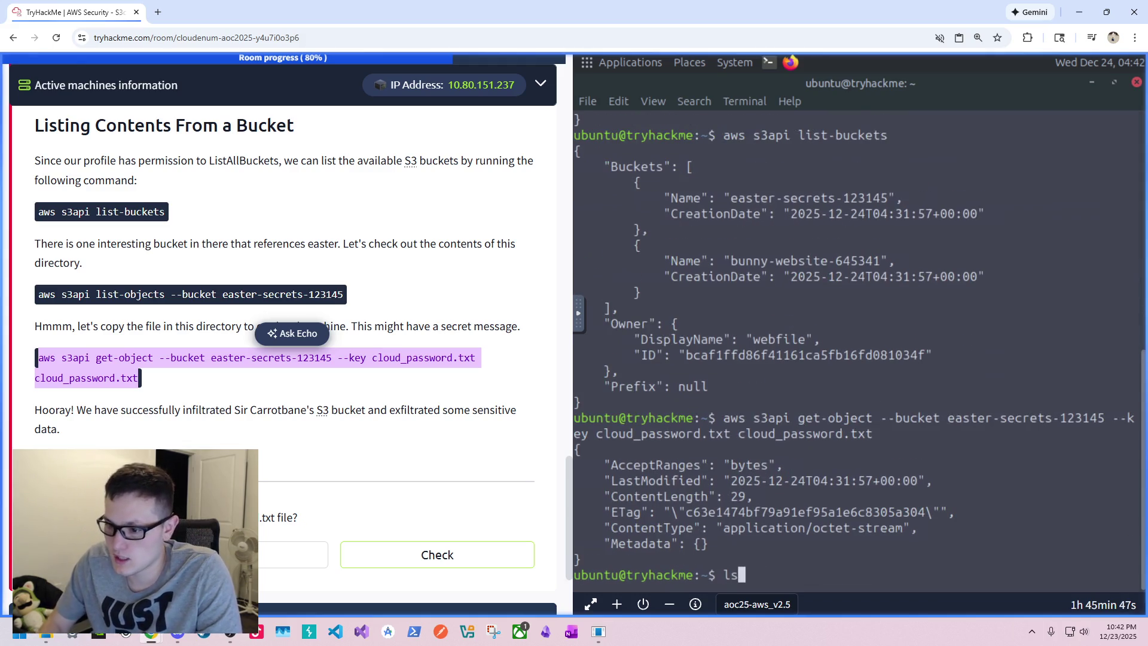
{"action": "key", "text": "Return"}
{"action": "type", "text": "cat cla"}
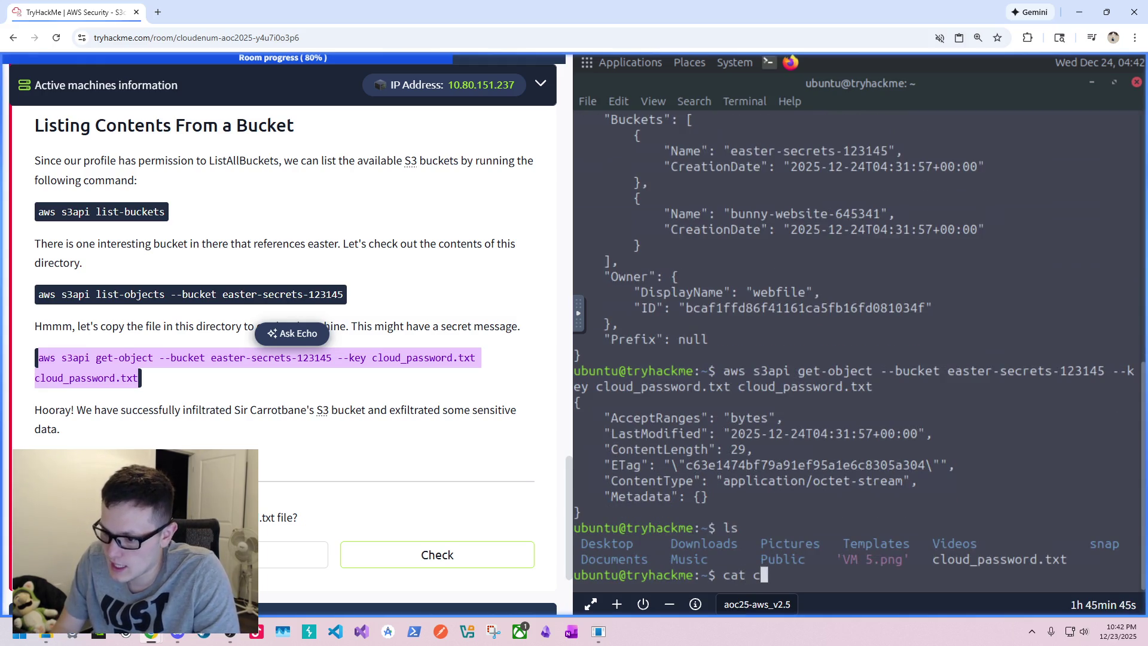
{"action": "key", "text": "BackSpace"}
{"action": "key", "text": "Tab"}
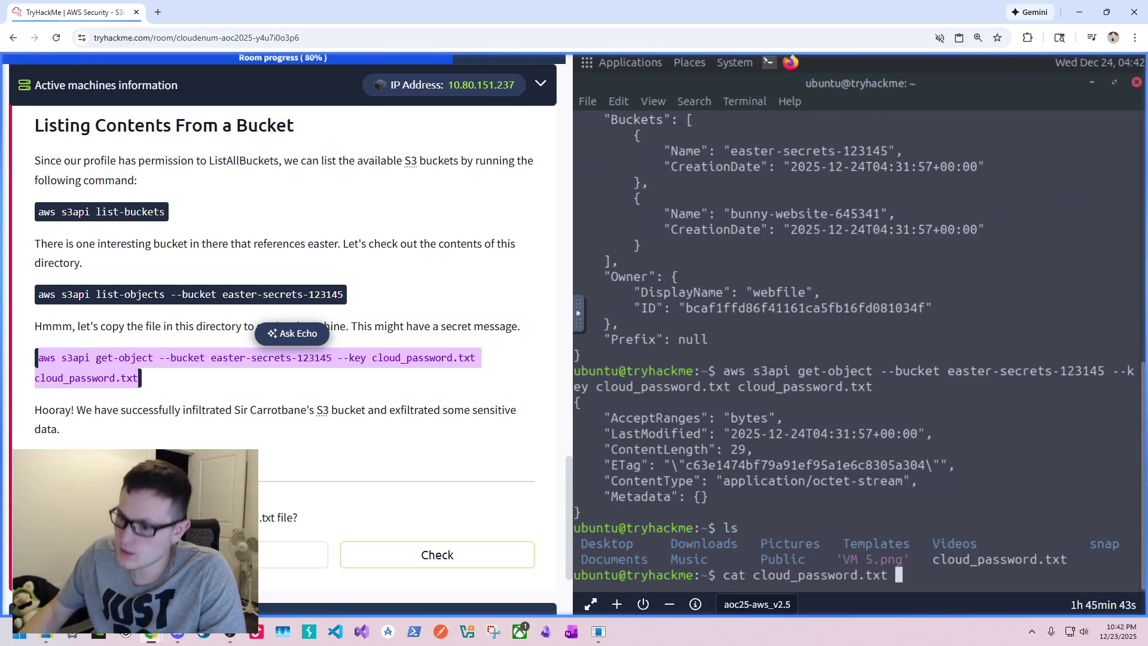
{"action": "key", "text": "Return"}
Copy the printed THM flag and paste it into the task's answer field
{"action": "triple_click", "coordinate": [739, 562]}
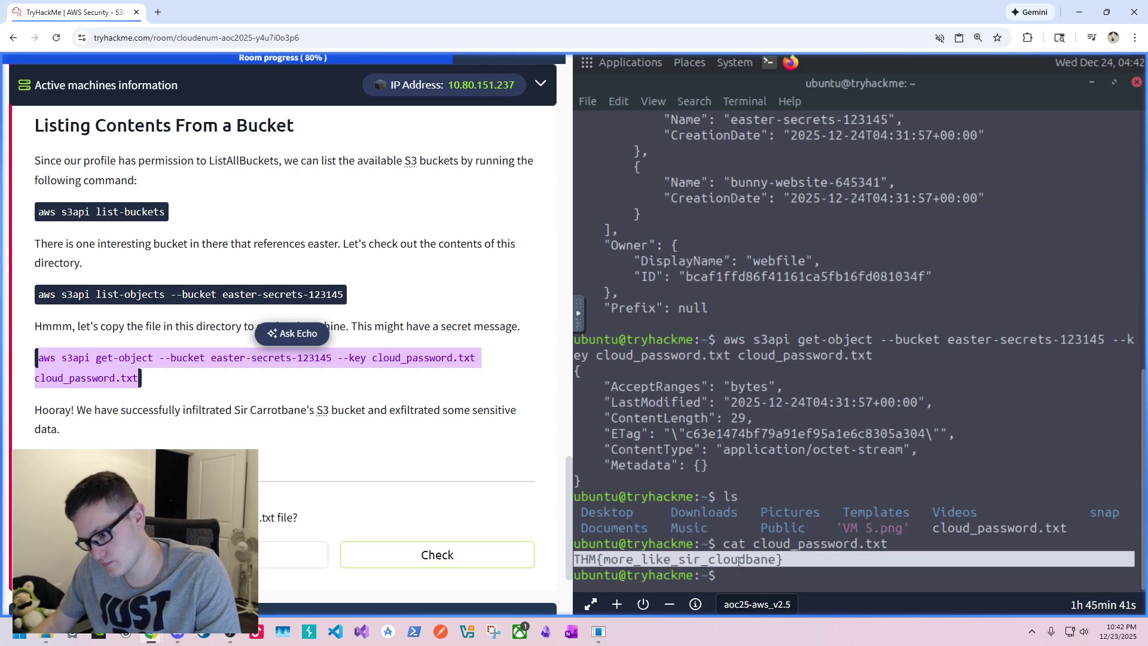
{"action": "left_click", "coordinate": [740, 562]}
{"action": "left_click_drag", "start_coordinate": [575, 559], "coordinate": [780, 560]}
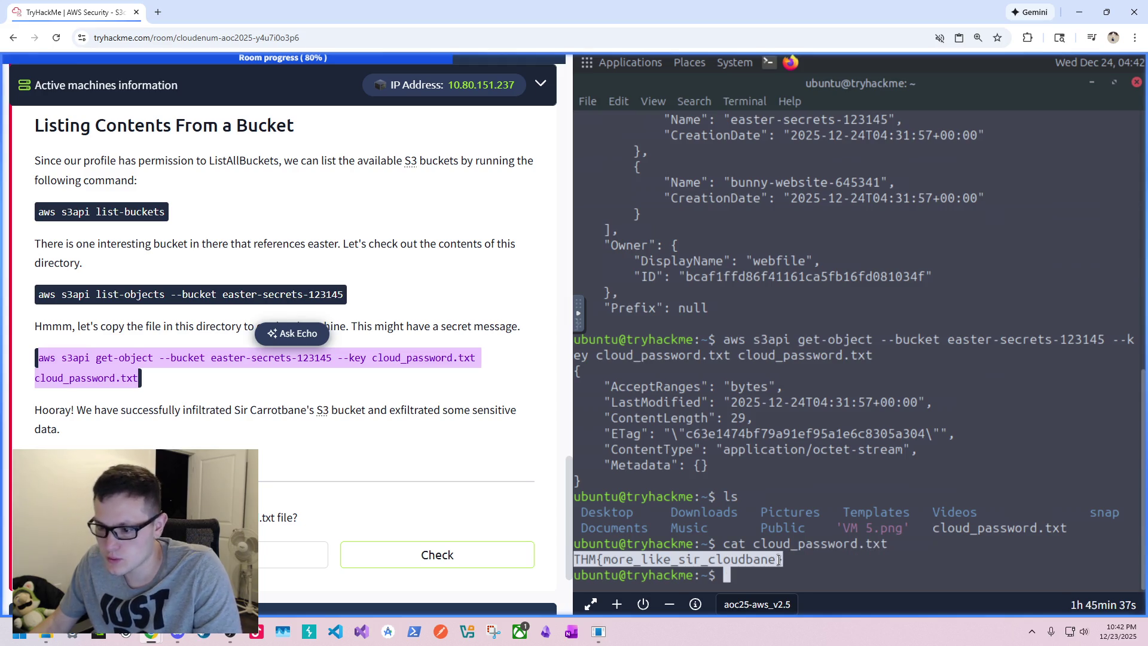
{"action": "left_click", "coordinate": [288, 554]}
{"action": "key", "text": "ctrl+v"}
Submit the flag, click through the debrief, share and 'You did it!' screens, and scroll to the room header
{"action": "left_click", "coordinate": [428, 554]}
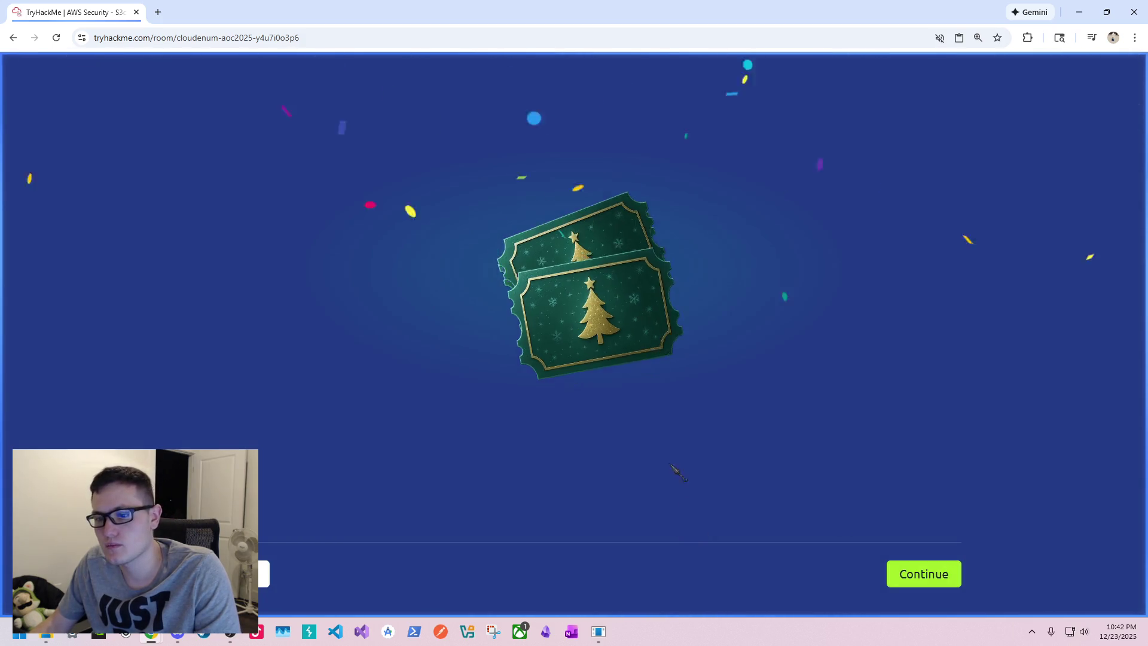
{"action": "left_click", "coordinate": [912, 573]}
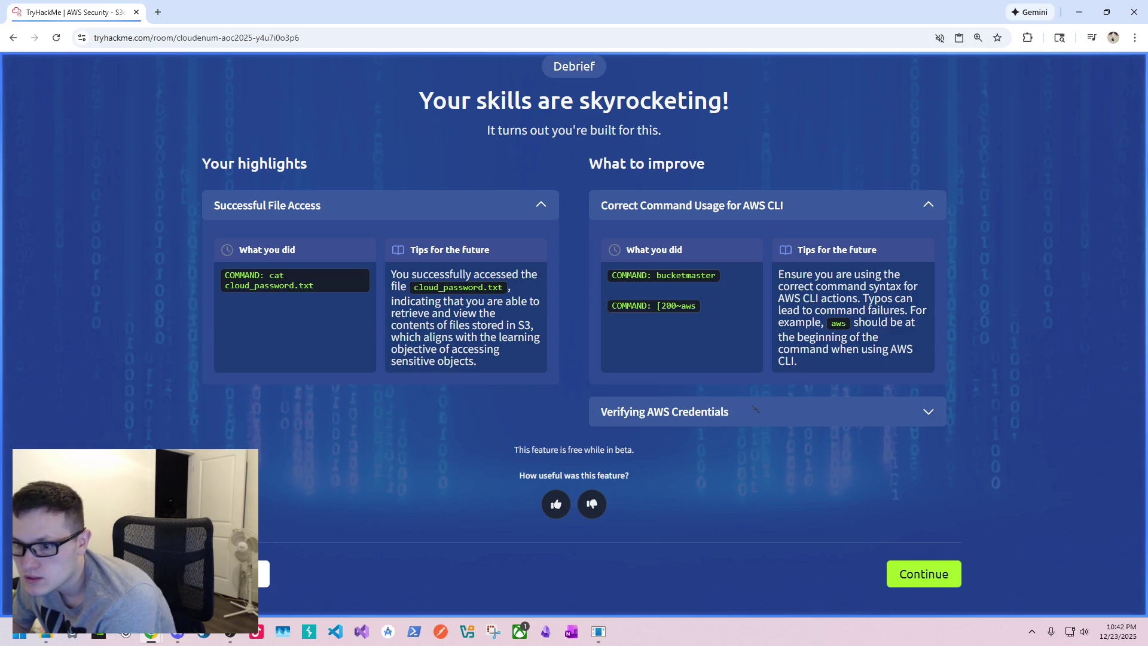
{"action": "left_click", "coordinate": [755, 408]}
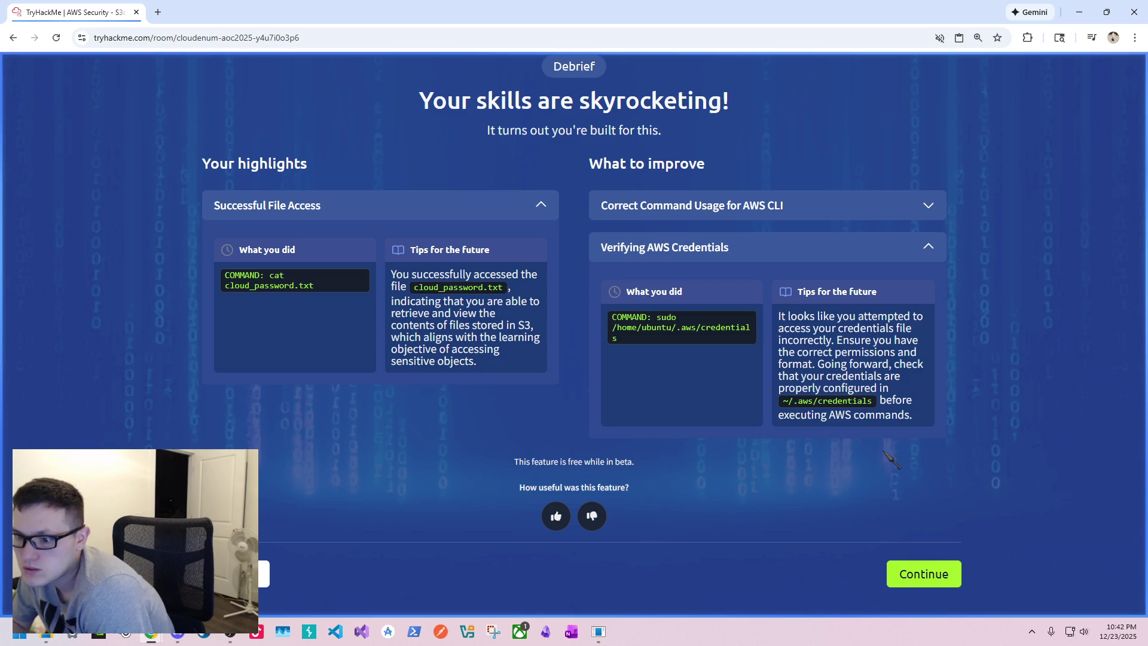
{"action": "left_click", "coordinate": [927, 568]}
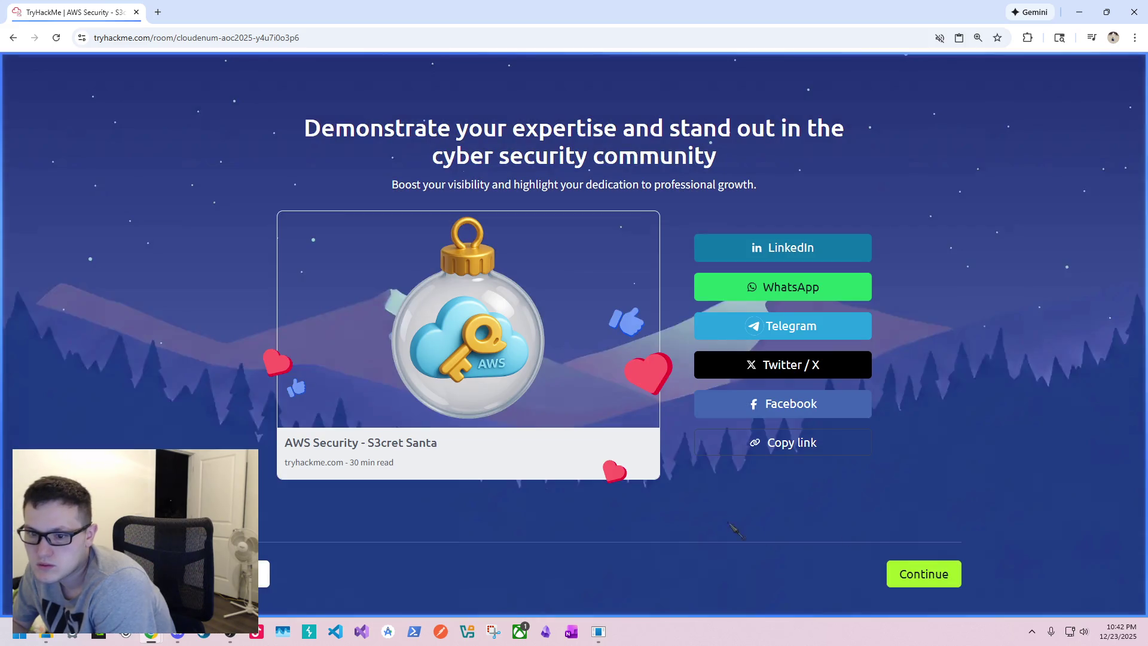
{"action": "left_click", "coordinate": [915, 564]}
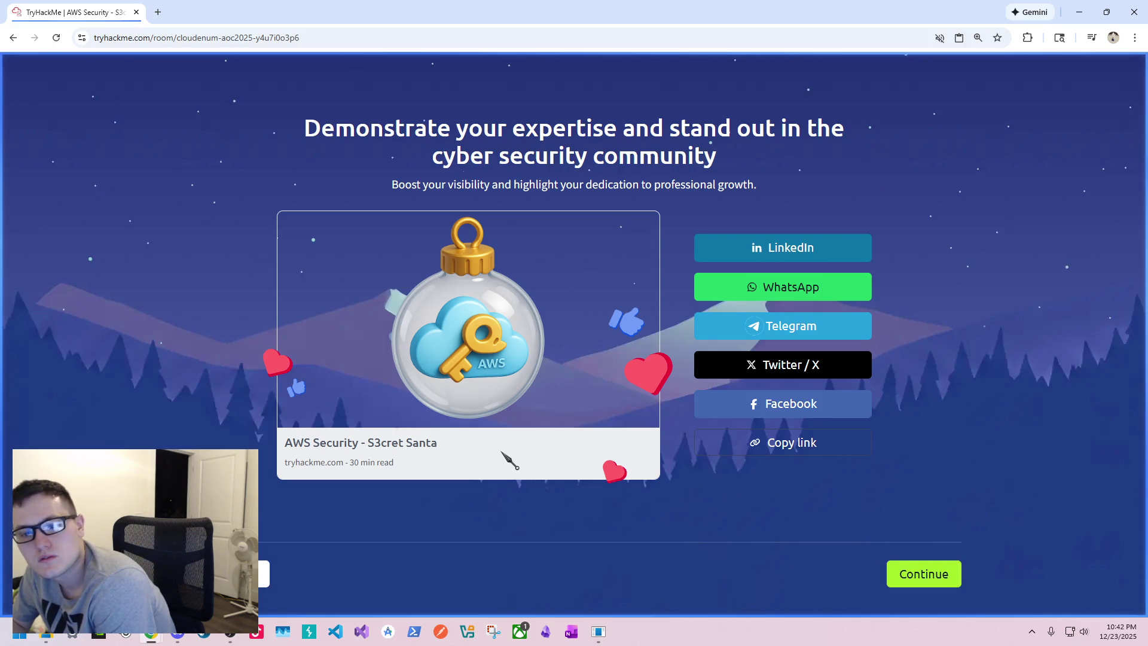
{"action": "left_click", "coordinate": [897, 565]}
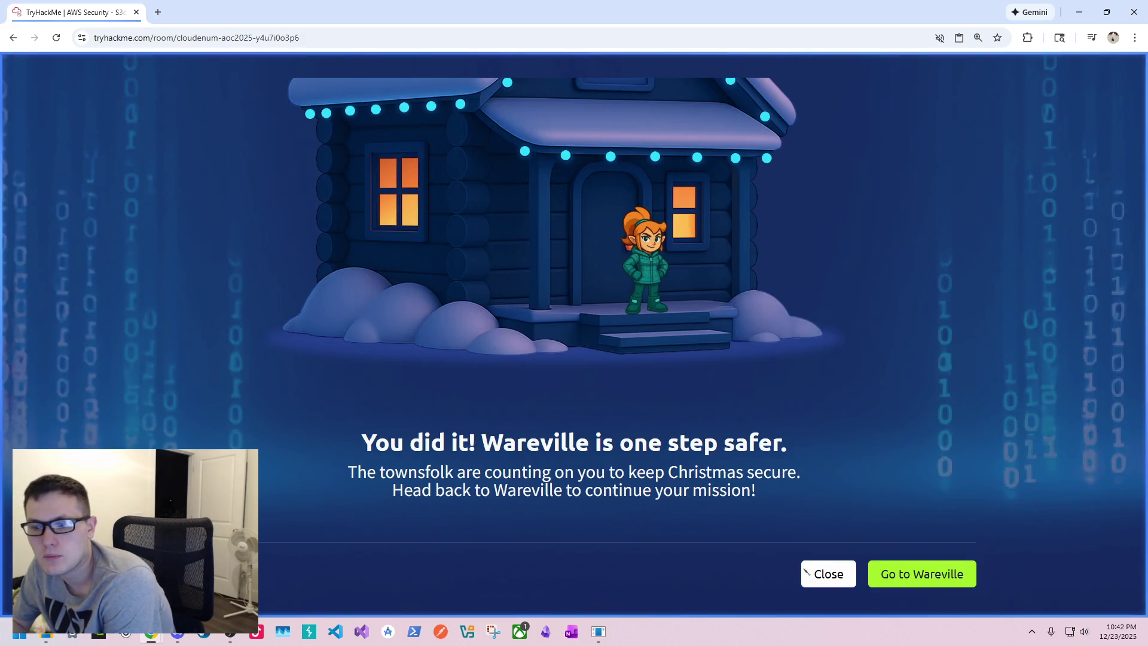
{"action": "left_click", "coordinate": [805, 571]}
{"action": "scroll", "coordinate": [430, 299], "scroll_direction": "up", "scroll_amount": 10}
{"action": "scroll", "coordinate": [439, 229], "scroll_direction": "up", "scroll_amount": 15}
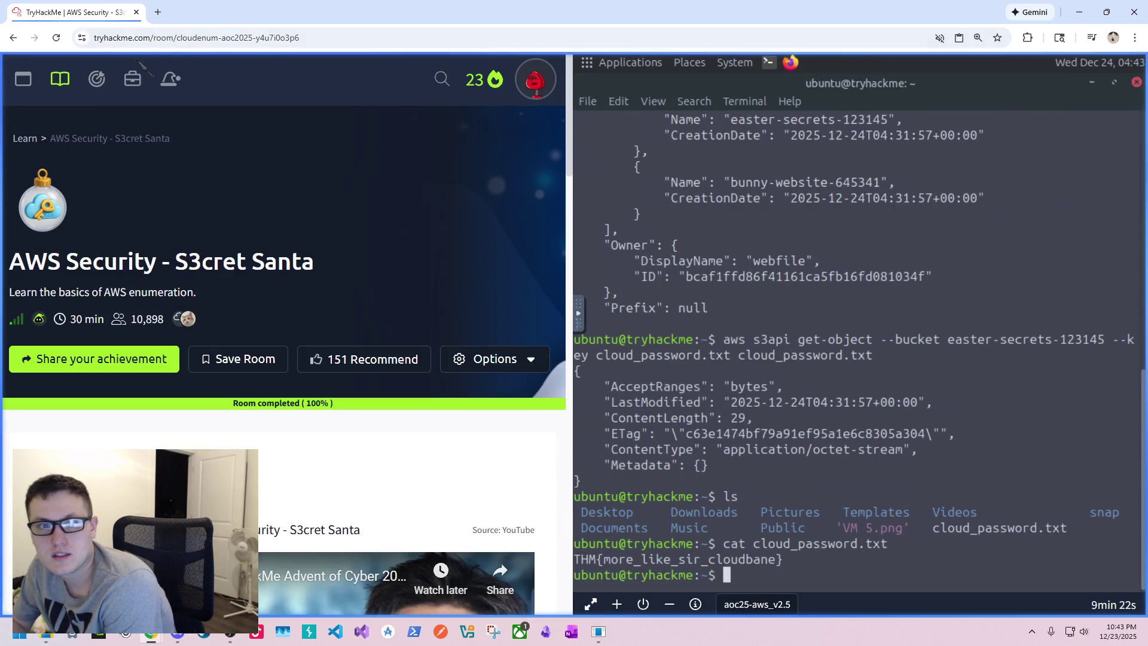
From the dashboard, open the Sapphire League standings and scroll through the leaderboard
{"action": "left_click", "coordinate": [23, 79]}
{"action": "scroll", "coordinate": [927, 416], "scroll_direction": "down", "scroll_amount": 3}
{"action": "scroll", "coordinate": [929, 416], "scroll_direction": "up", "scroll_amount": 3}
{"action": "scroll", "coordinate": [648, 377], "scroll_direction": "down", "scroll_amount": 5}
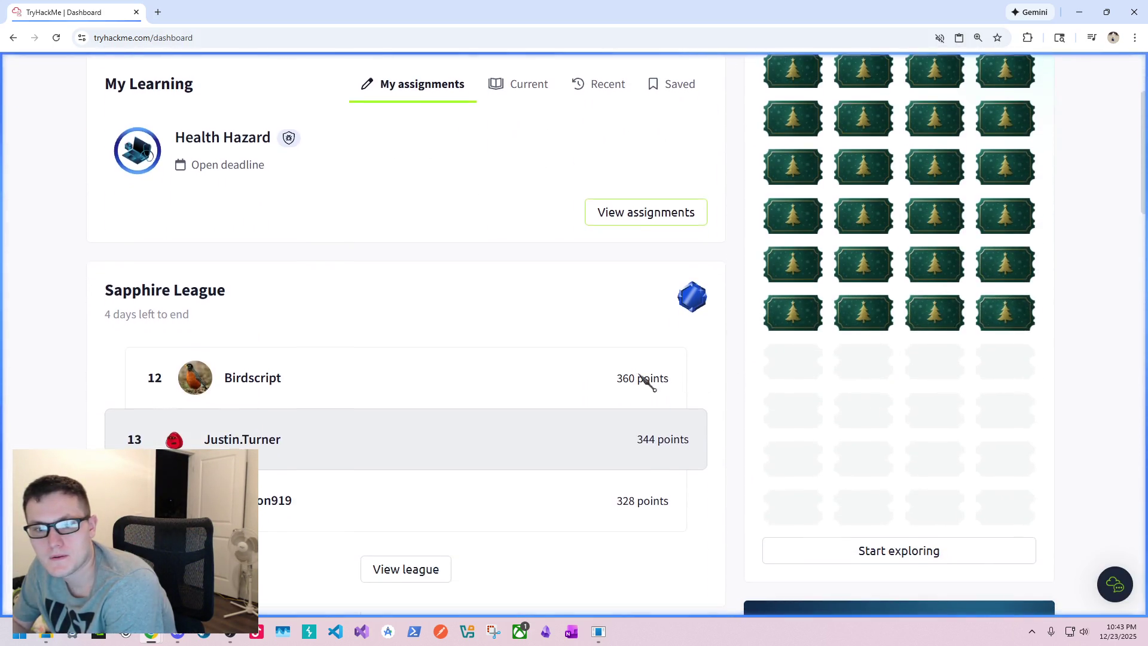
{"action": "scroll", "coordinate": [508, 431], "scroll_direction": "up", "scroll_amount": 1}
{"action": "left_click", "coordinate": [413, 510]}
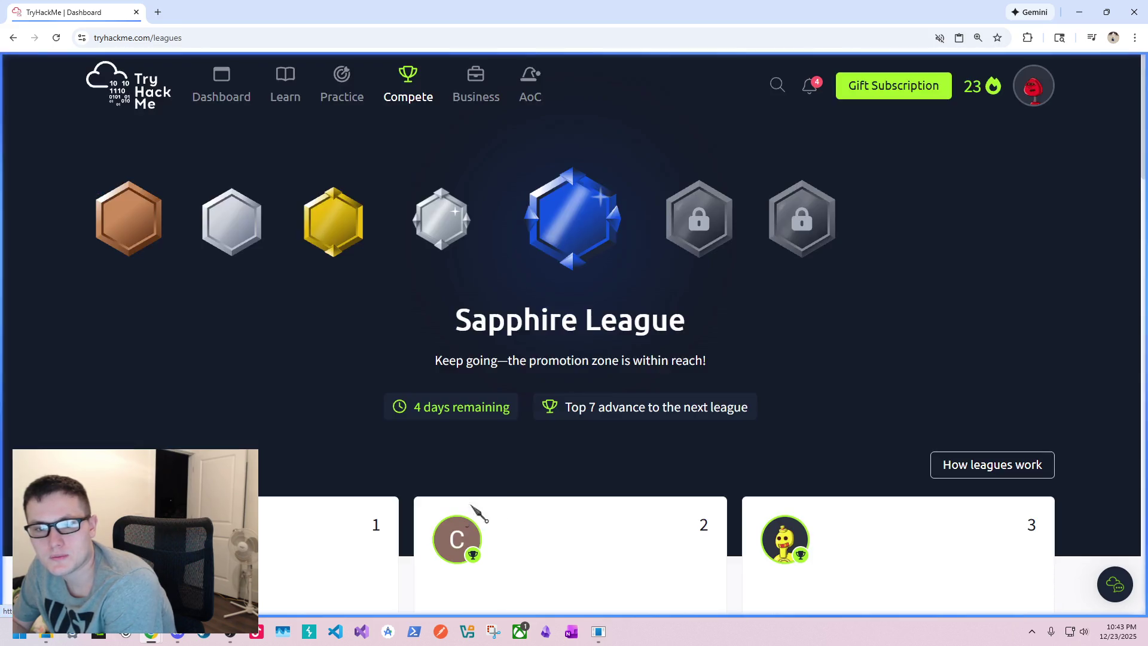
{"action": "scroll", "coordinate": [504, 422], "scroll_direction": "down", "scroll_amount": 10}
{"action": "scroll", "coordinate": [514, 441], "scroll_direction": "up", "scroll_amount": 1}
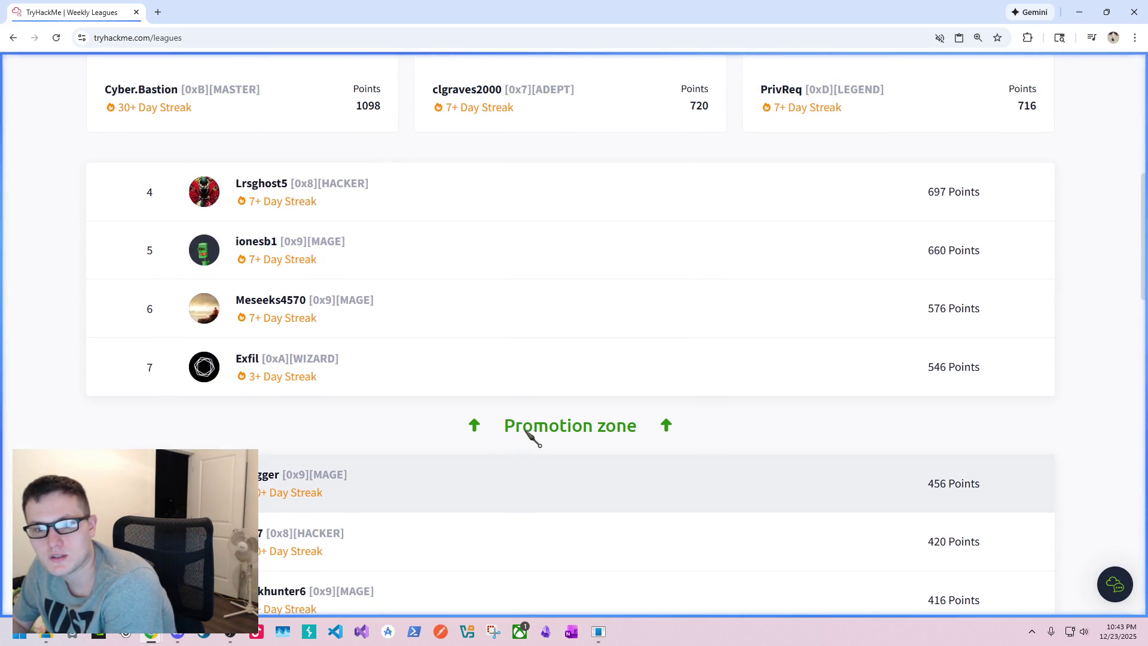
{"action": "scroll", "coordinate": [526, 436], "scroll_direction": "down", "scroll_amount": 2}
{"action": "scroll", "coordinate": [521, 442], "scroll_direction": "down", "scroll_amount": 1}
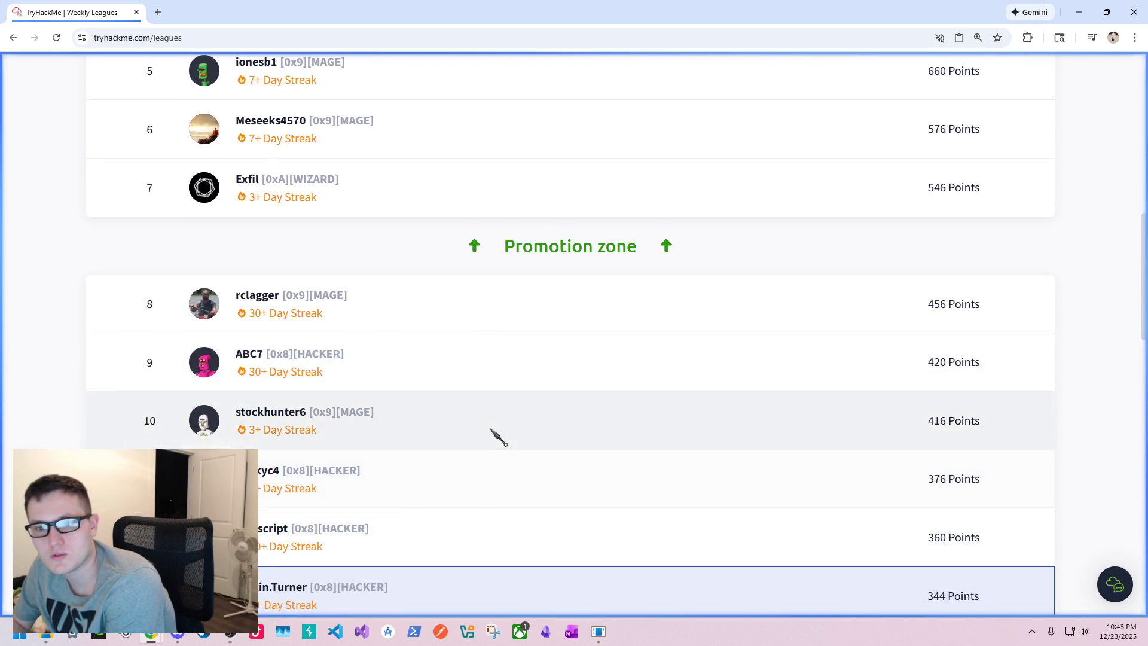
{"action": "scroll", "coordinate": [419, 359], "scroll_direction": "up", "scroll_amount": 3}
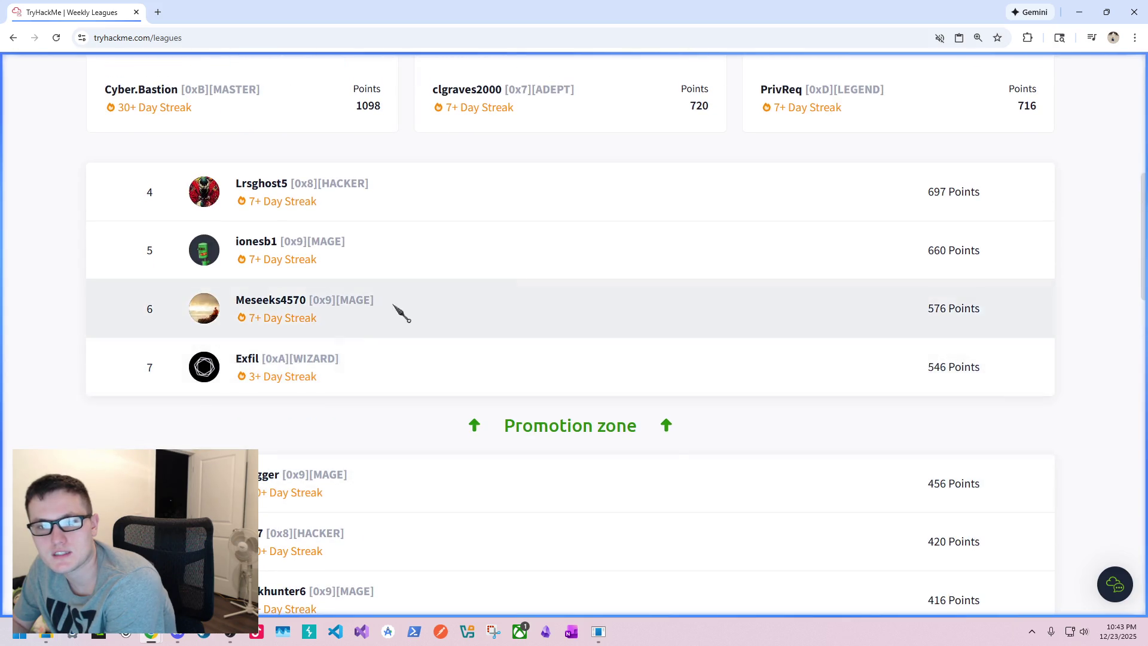
{"action": "scroll", "coordinate": [478, 389], "scroll_direction": "up", "scroll_amount": 3}
{"action": "scroll", "coordinate": [529, 459], "scroll_direction": "up", "scroll_amount": 6}
{"action": "scroll", "coordinate": [562, 433], "scroll_direction": "down", "scroll_amount": 13}
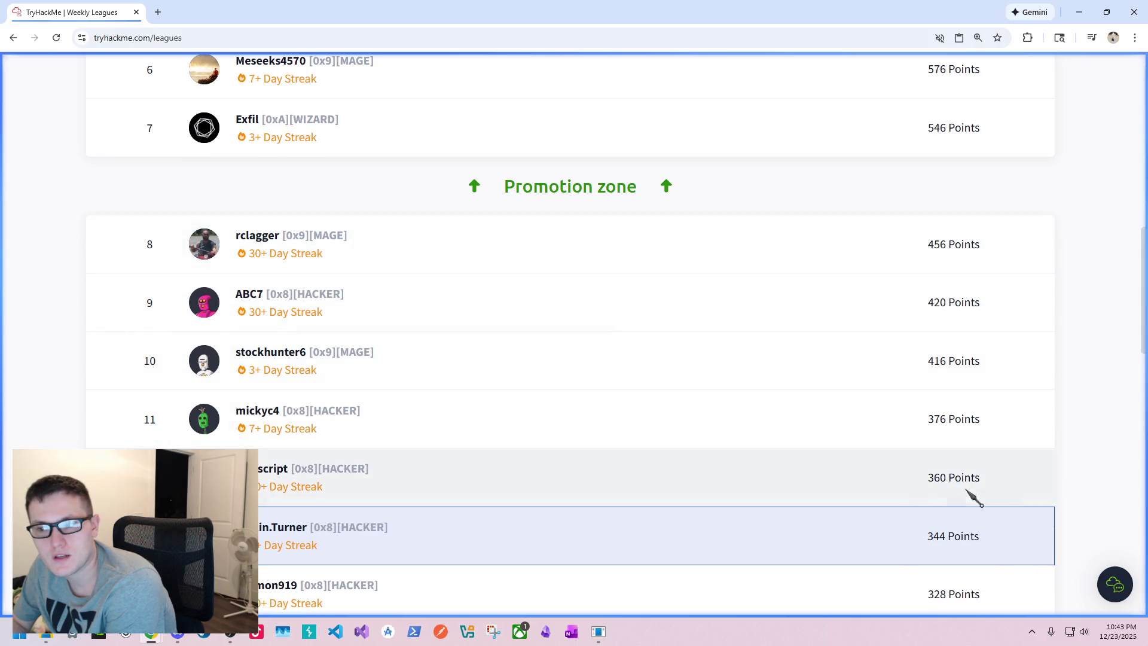
{"action": "scroll", "coordinate": [855, 494], "scroll_direction": "up", "scroll_amount": 13}
{"action": "scroll", "coordinate": [874, 421], "scroll_direction": "up", "scroll_amount": 1}
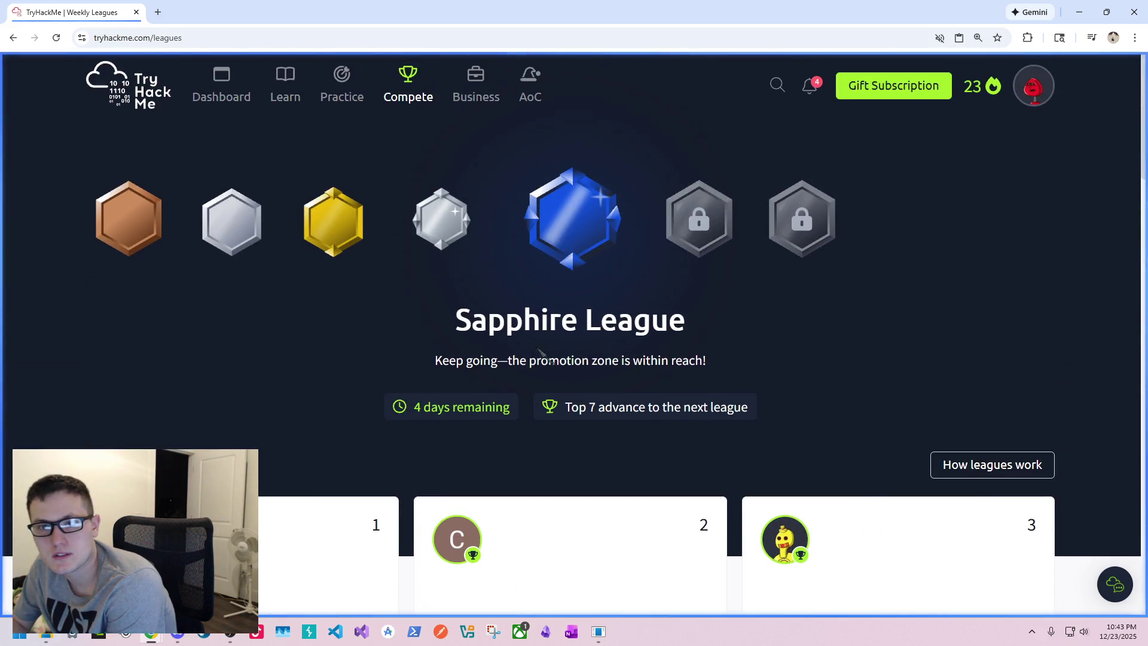
Return to the dashboard and show the Current learning tab with Cyber Security 101 at 45%
{"action": "left_click", "coordinate": [221, 91]}
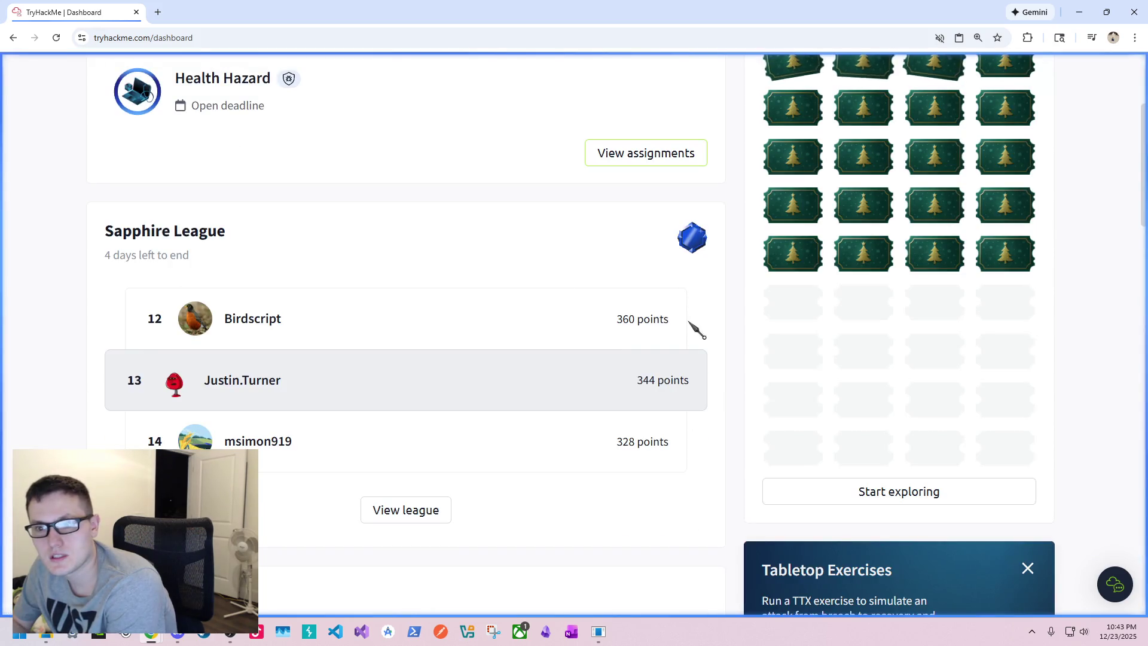
{"action": "scroll", "coordinate": [552, 353], "scroll_direction": "up", "scroll_amount": 4}
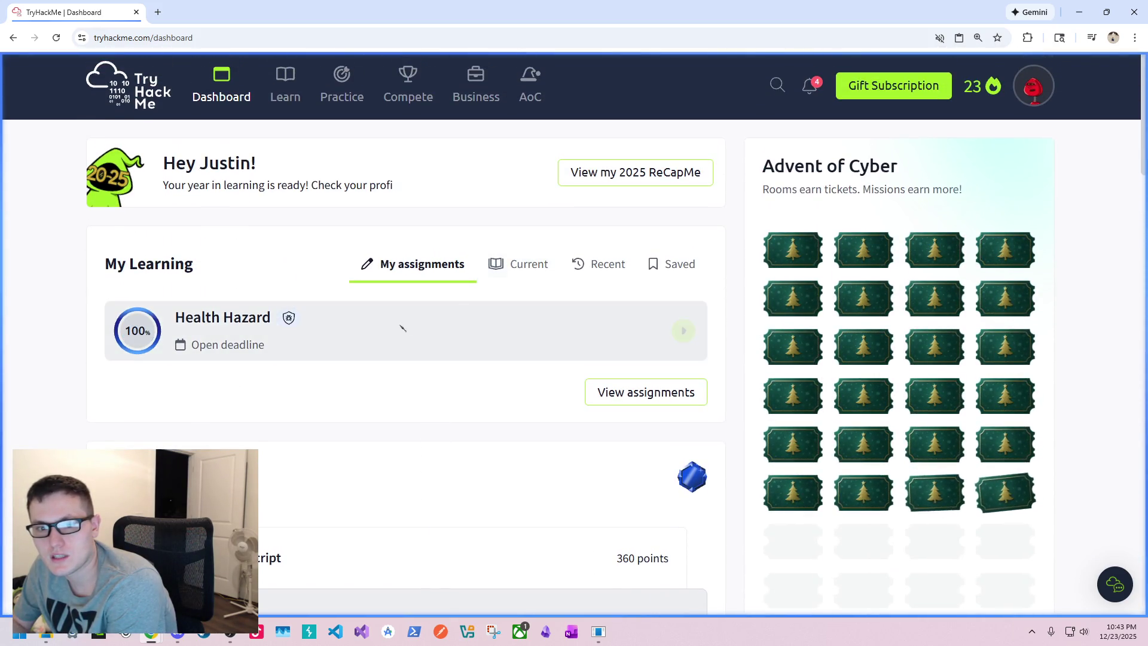
{"action": "left_click", "coordinate": [515, 264]}
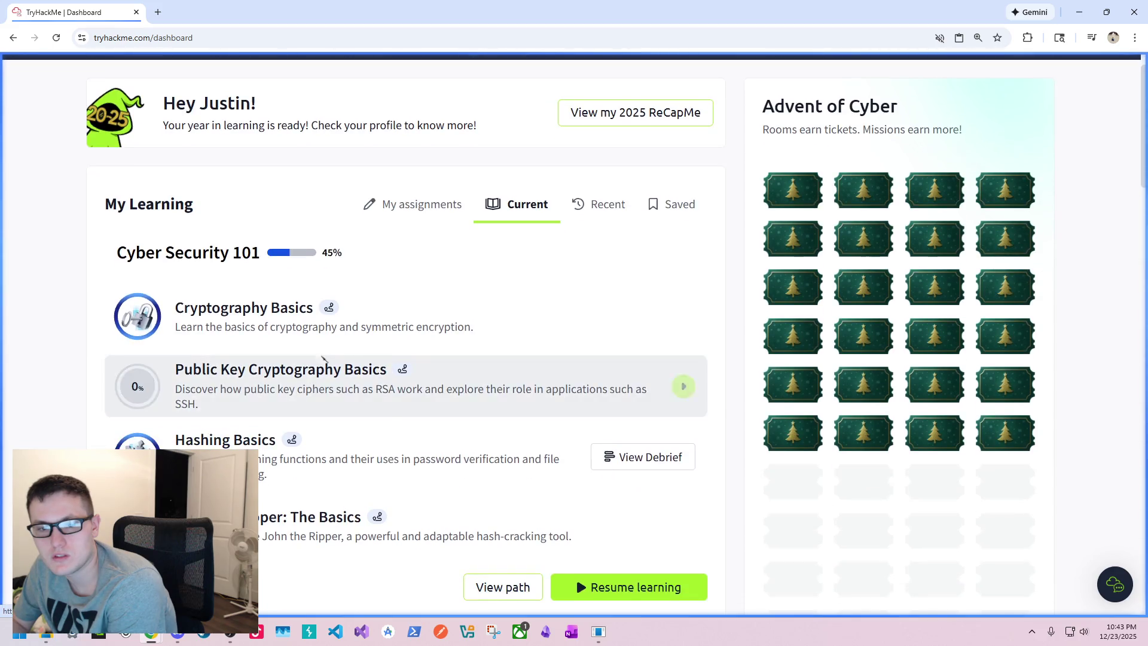
Open the Advent of Cyber page and clap the three event-join notifications
{"action": "left_click", "coordinate": [530, 89]}
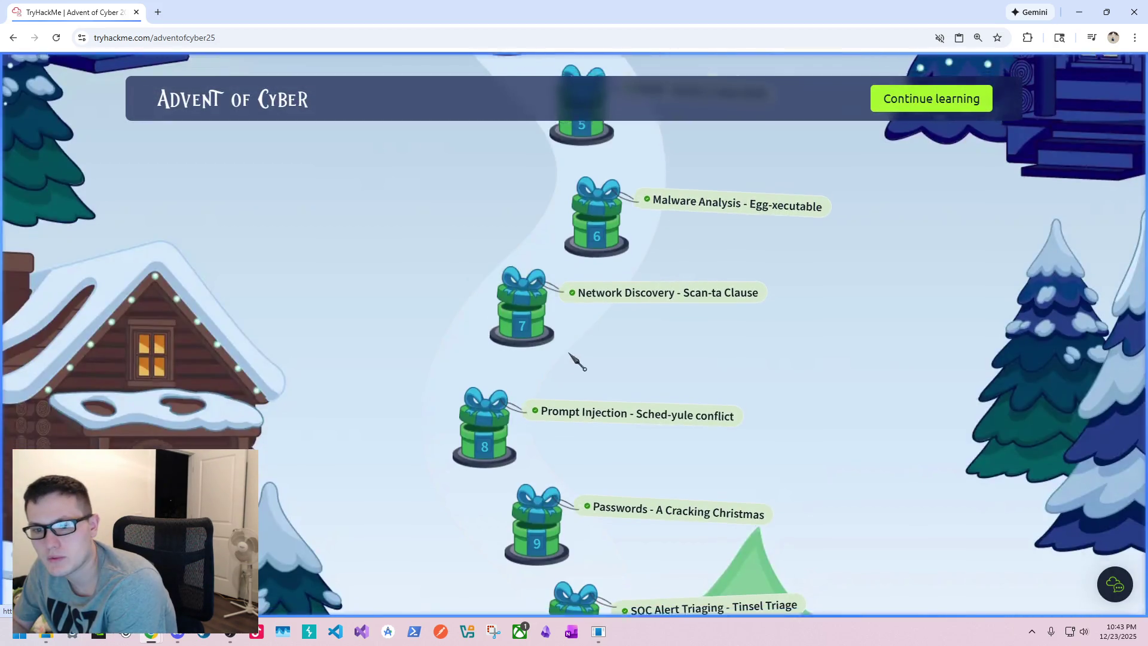
{"action": "scroll", "coordinate": [718, 347], "scroll_direction": "down", "scroll_amount": 4}
{"action": "scroll", "coordinate": [865, 345], "scroll_direction": "down", "scroll_amount": 20}
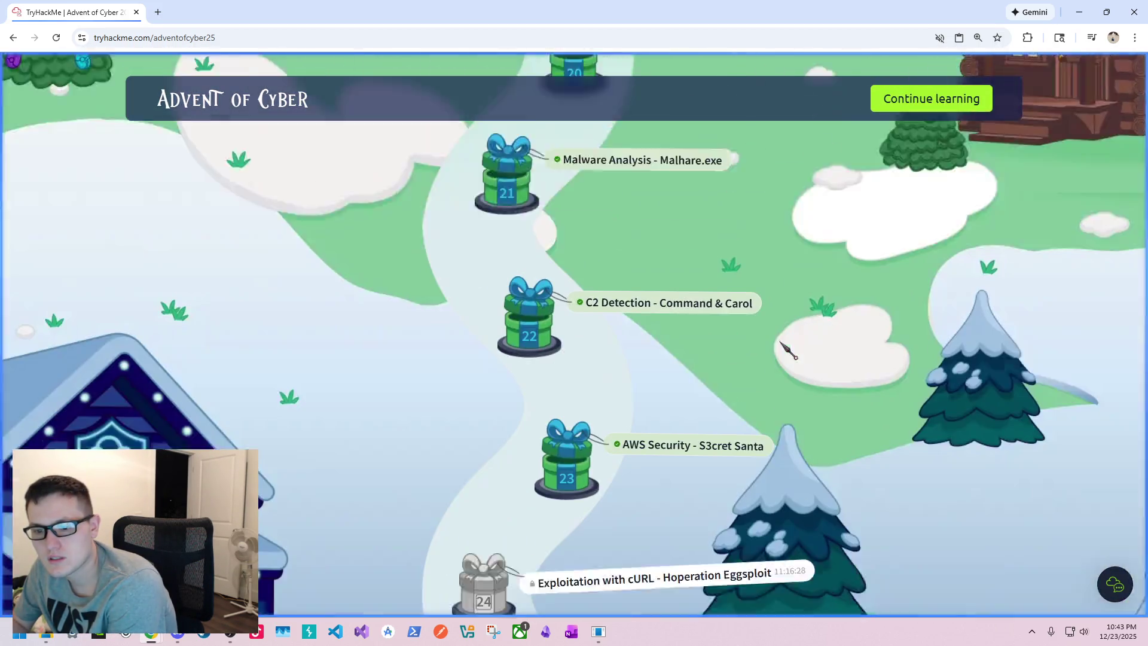
{"action": "scroll", "coordinate": [849, 249], "scroll_direction": "up", "scroll_amount": 20}
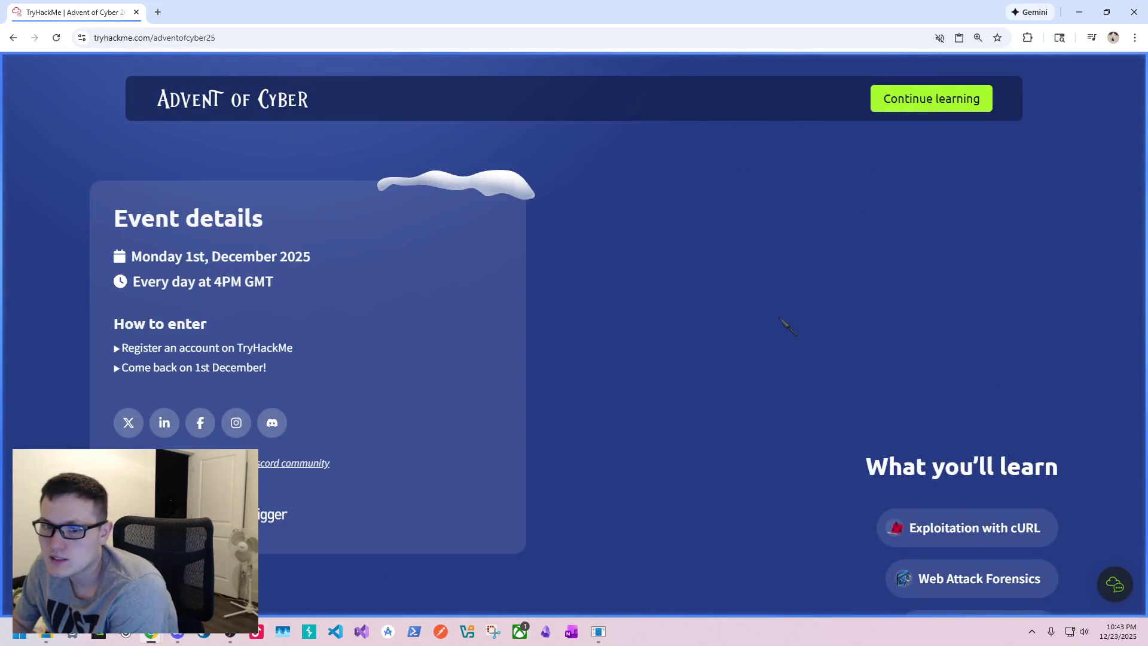
{"action": "scroll", "coordinate": [762, 146], "scroll_direction": "up", "scroll_amount": 5}
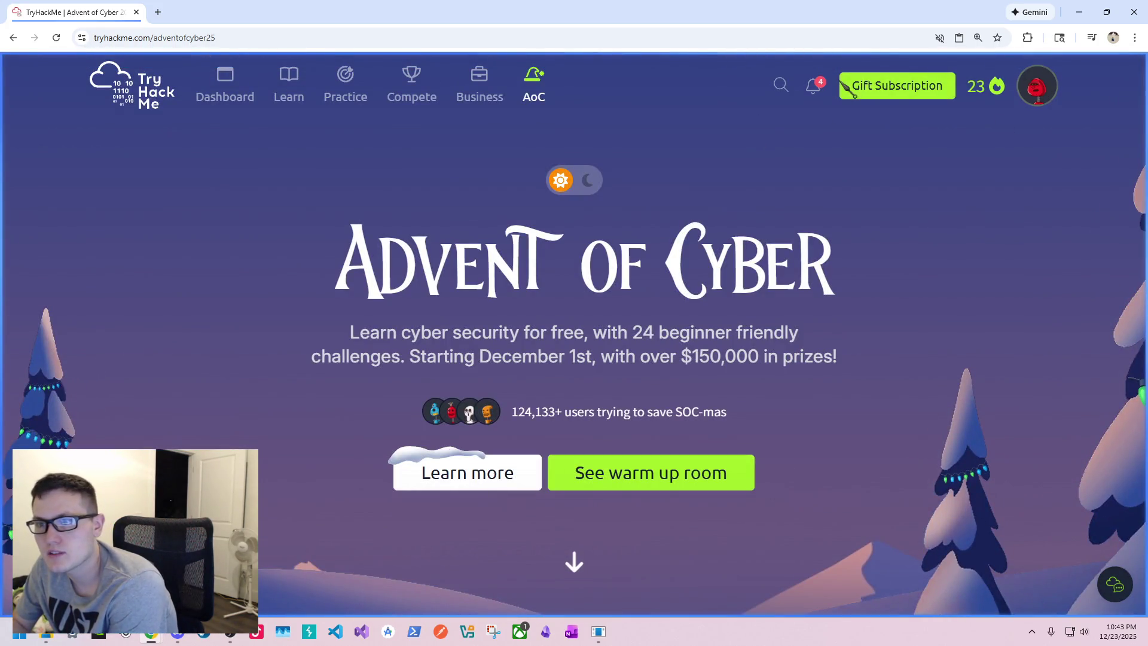
{"action": "left_click", "coordinate": [813, 86]}
{"action": "left_click", "coordinate": [789, 237]}
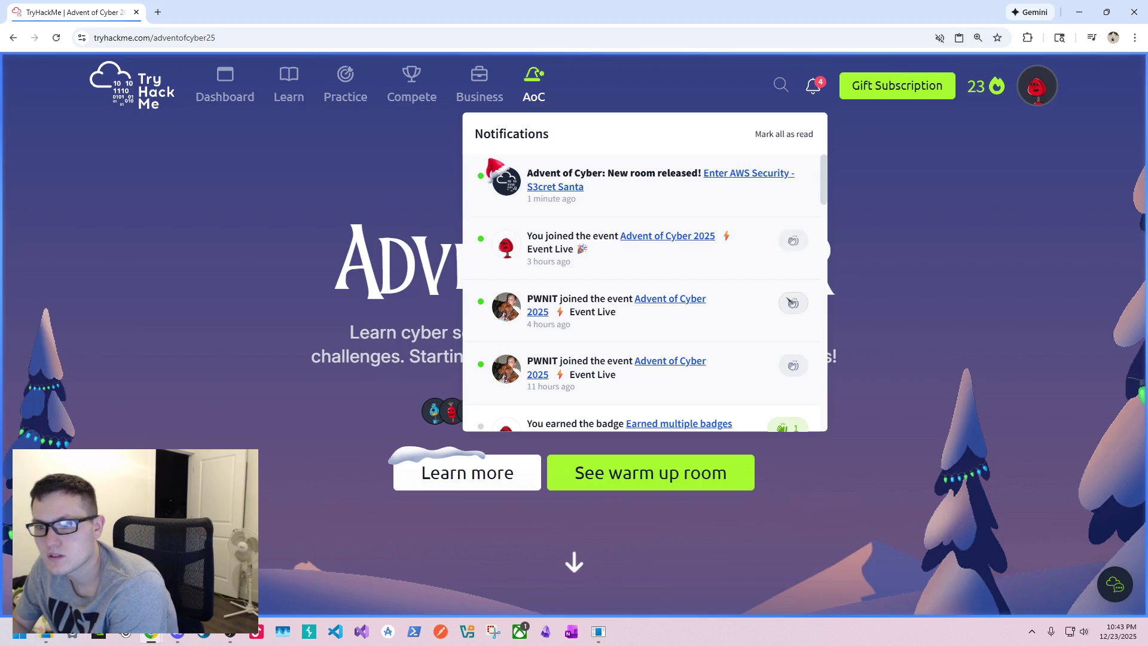
{"action": "left_click", "coordinate": [793, 366]}
{"action": "left_click", "coordinate": [793, 303]}
{"action": "scroll", "coordinate": [738, 351], "scroll_direction": "down", "scroll_amount": 1}
{"action": "scroll", "coordinate": [741, 317], "scroll_direction": "up", "scroll_amount": 1}
{"action": "left_click", "coordinate": [791, 133]}
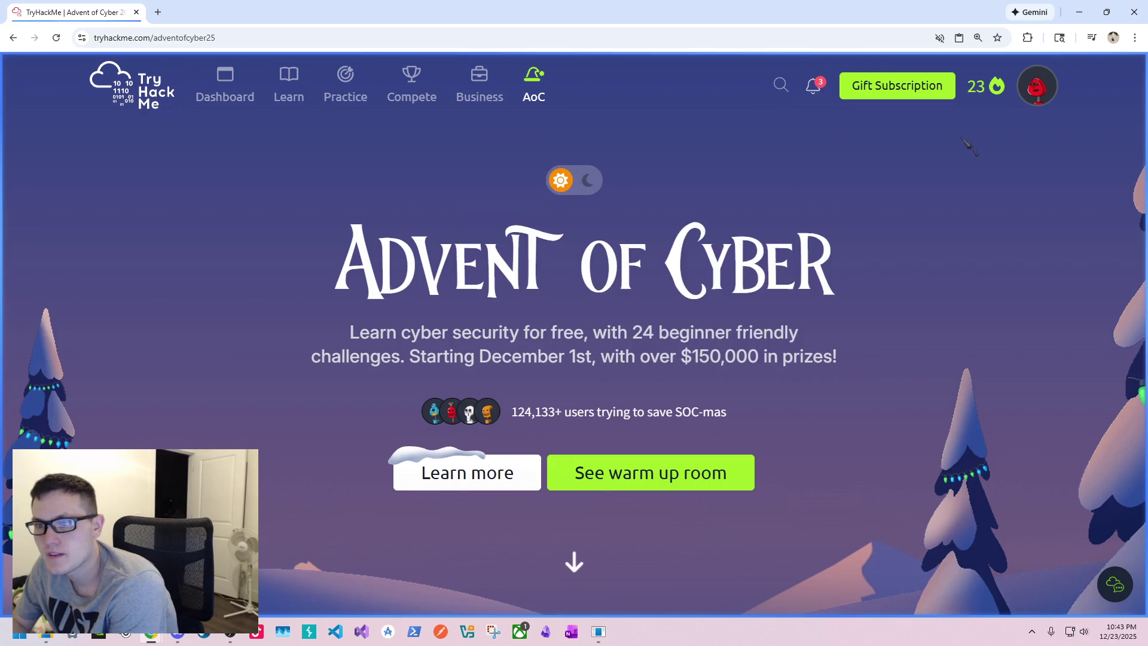
Open your public profile via Manage Account, then minimize the browser
{"action": "left_click", "coordinate": [1038, 86]}
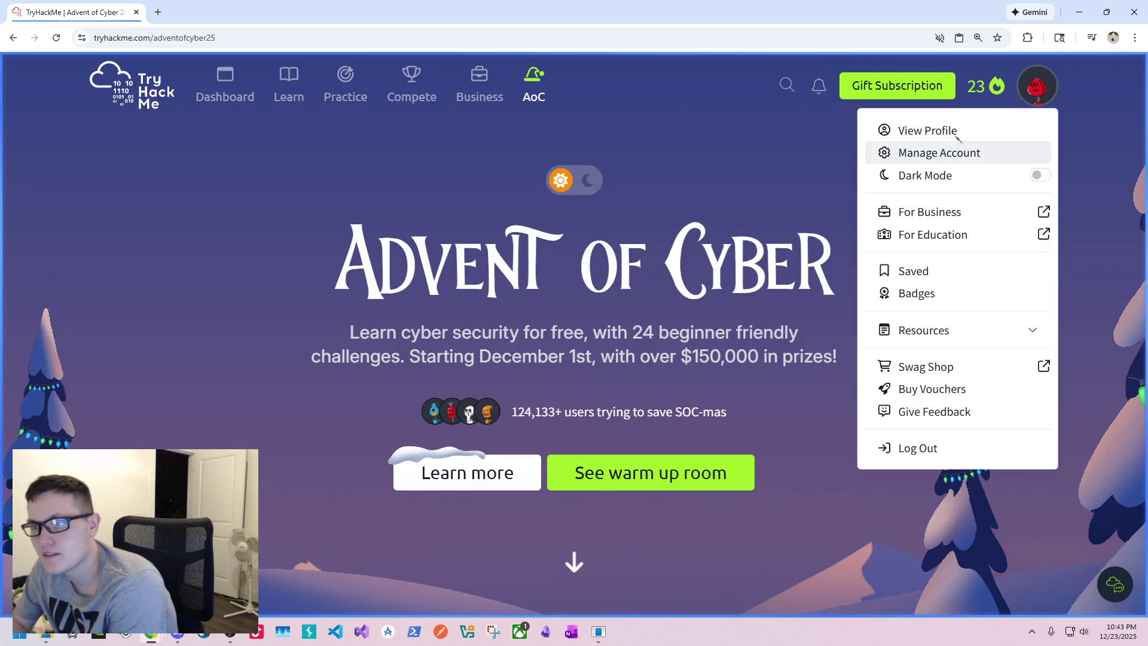
{"action": "left_click", "coordinate": [969, 152]}
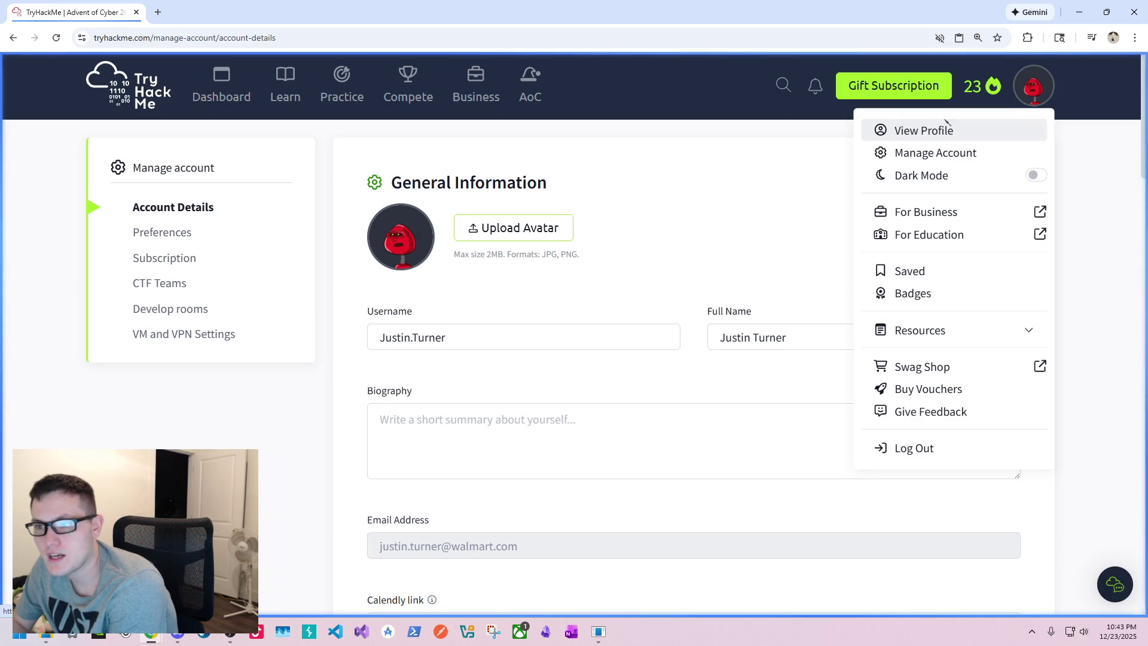
{"action": "left_click", "coordinate": [945, 129]}
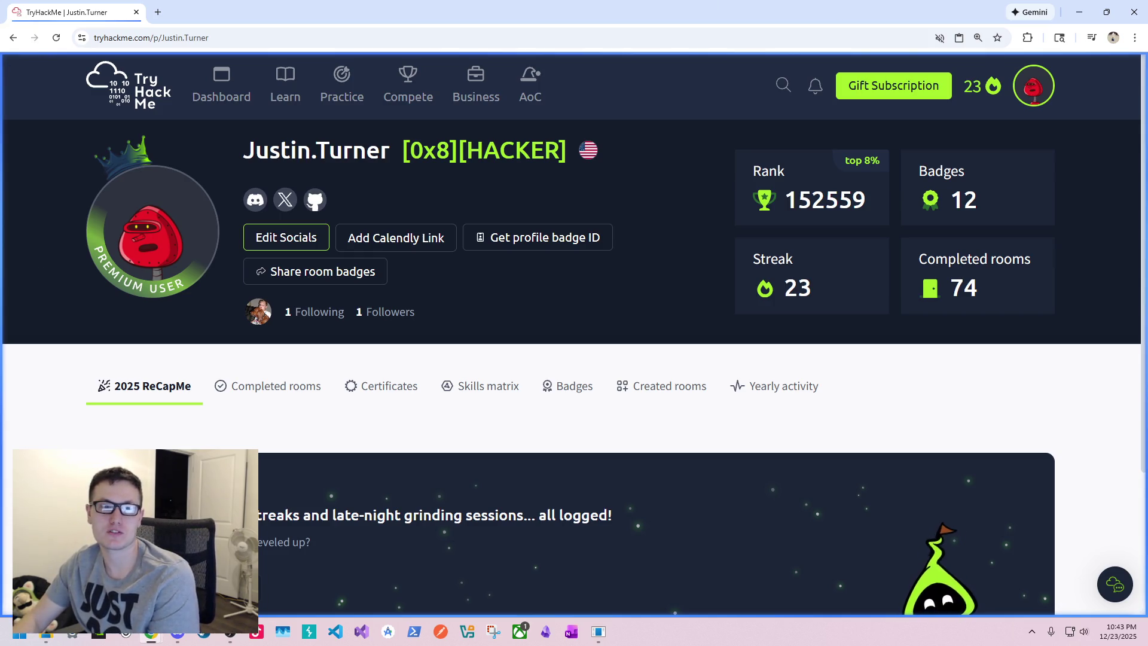
{"action": "left_click", "coordinate": [1090, 5]}
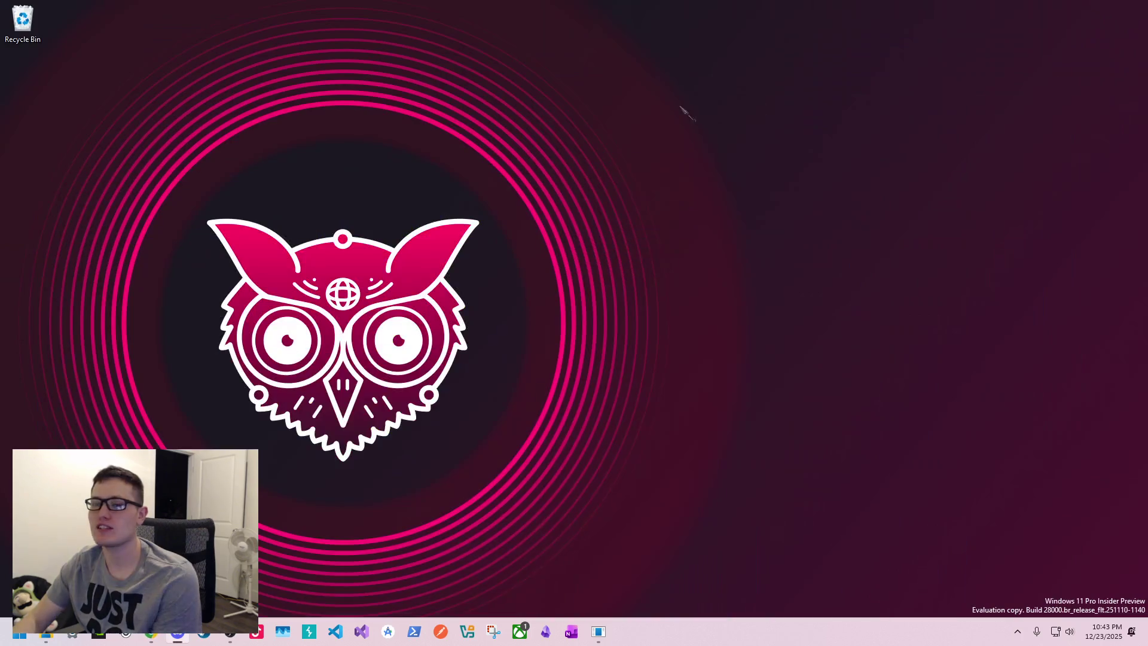
Open and dismiss the Steam store, close the Edge search window, and leave the desktop bare
{"action": "mouse_move", "coordinate": [150, 636]}
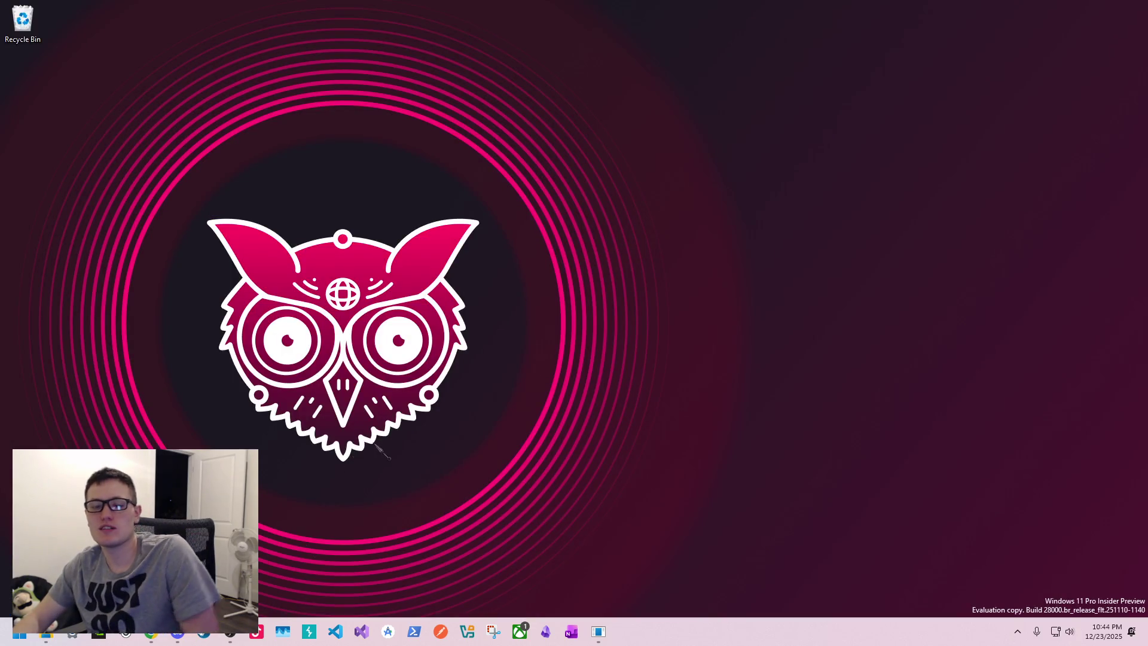
{"action": "left_click", "coordinate": [204, 632]}
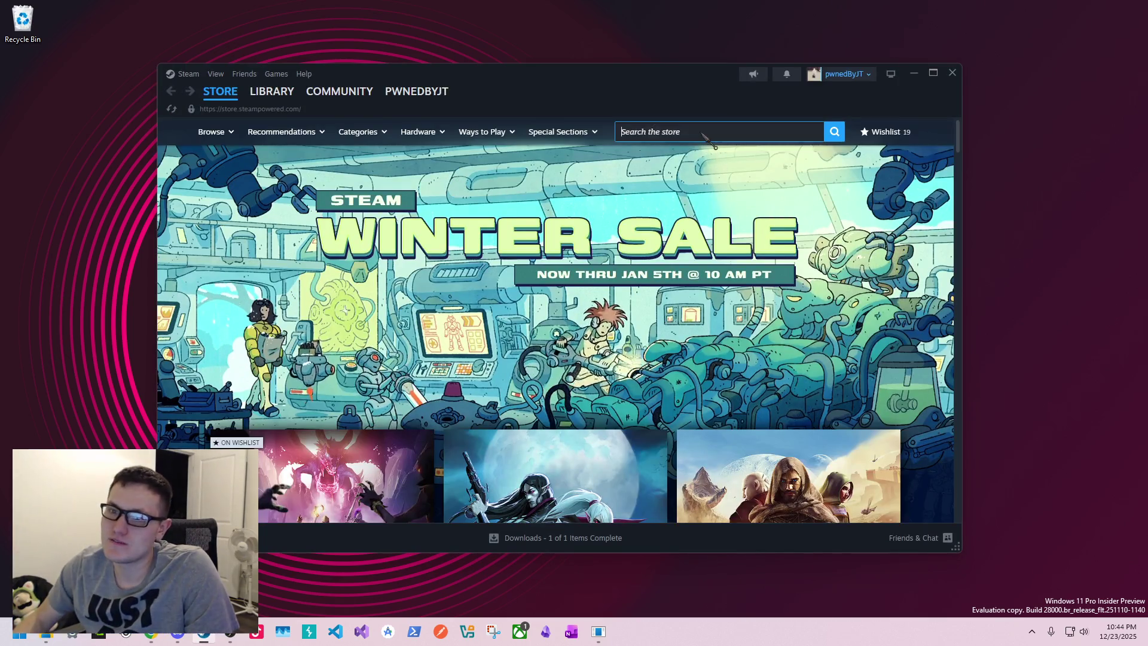
{"action": "left_click", "coordinate": [718, 132]}
{"action": "key", "text": "super+Up"}
{"action": "key", "text": "super+d"}
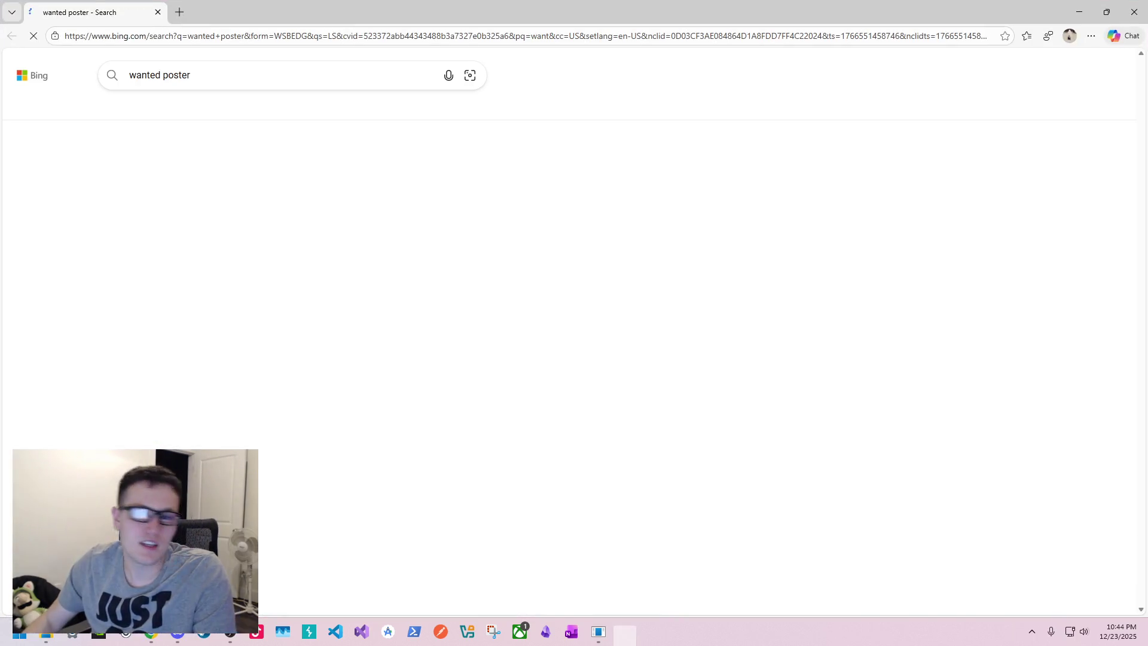
{"action": "left_click", "coordinate": [1135, 12]}
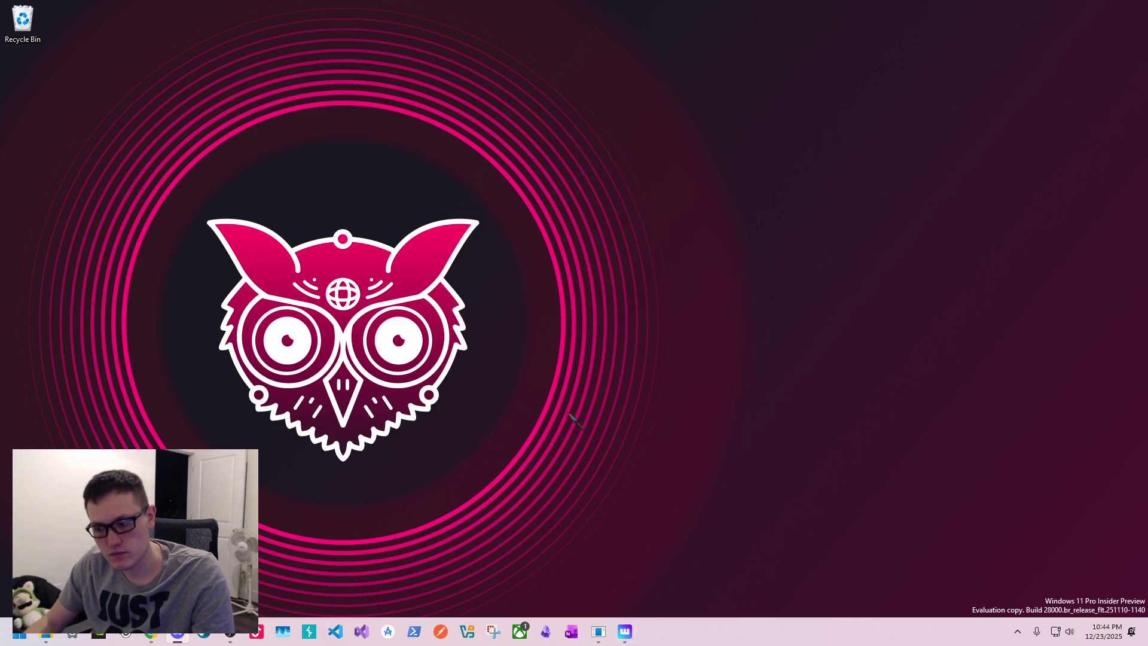
{"action": "left_click", "coordinate": [624, 631]}
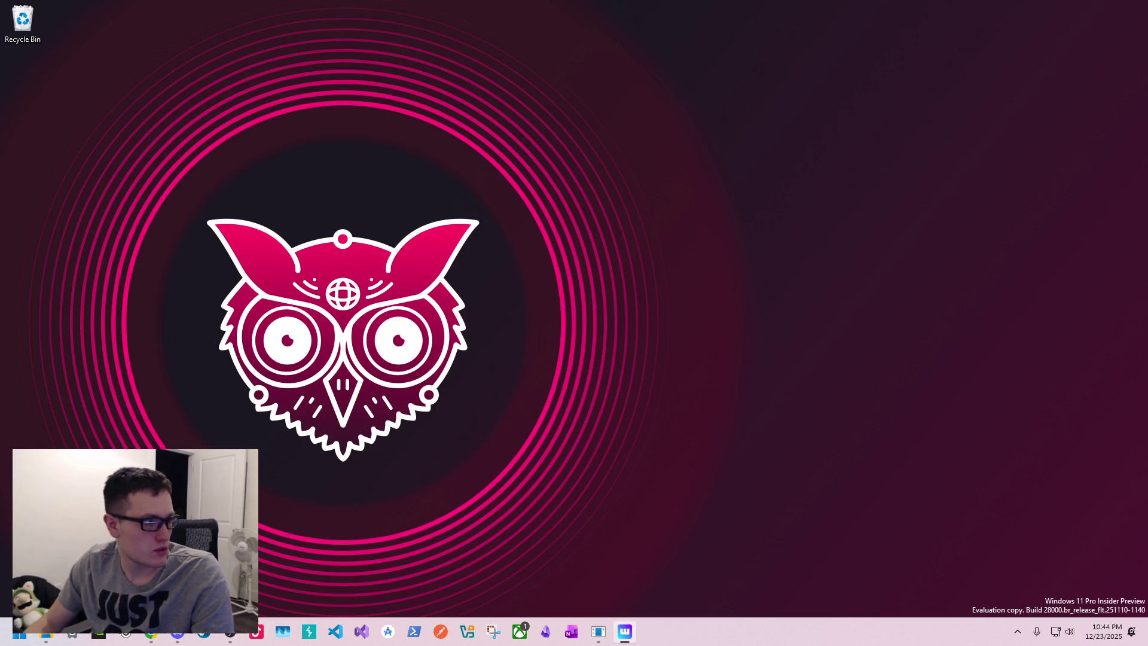